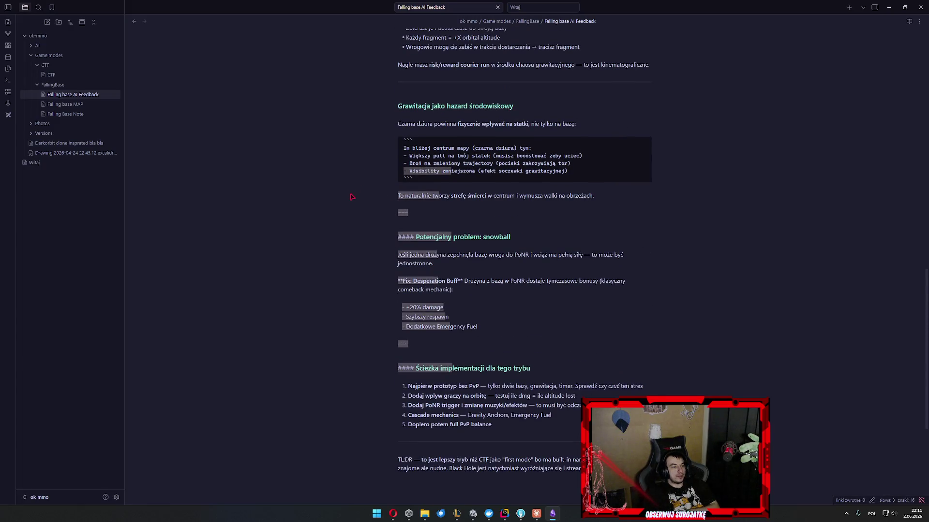
# Scroll through the AI Feedback note, then switch to the Falling base MAP drawing from the sidebar.
pyautogui.click(422, 218)
pyautogui.scroll(10, 321, 255)
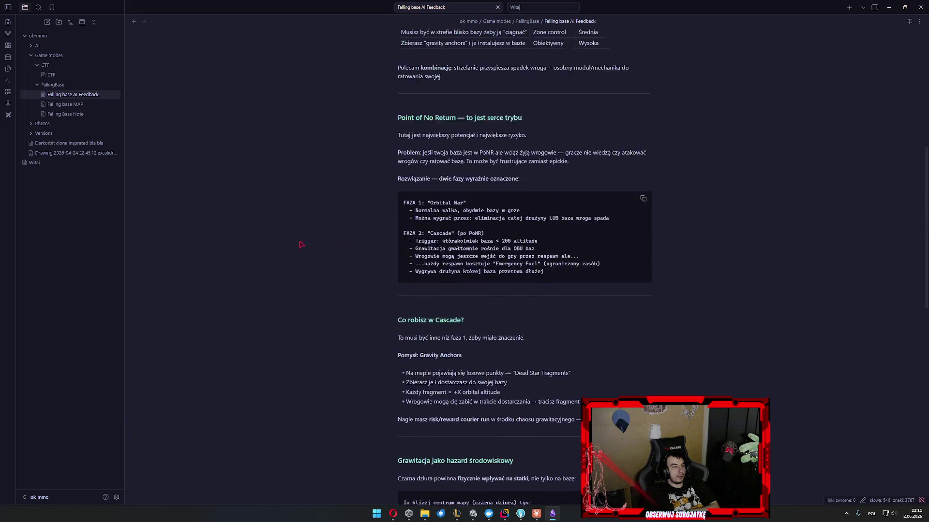
pyautogui.scroll(3, 371, 252)
pyautogui.scroll(-12, 378, 247)
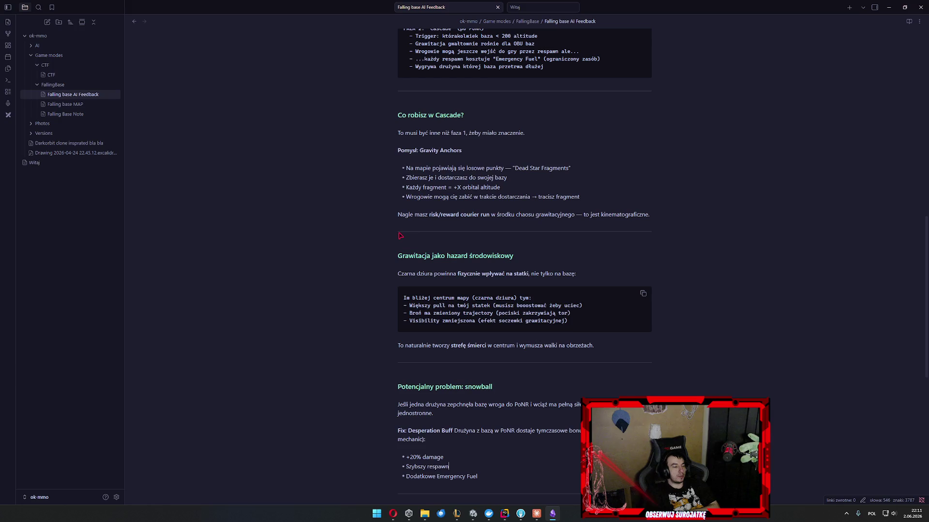
pyautogui.click(65, 104)
pyautogui.rightClick(534, 306)
pyautogui.click(485, 296)
pyautogui.scroll(-3, 469, 271)
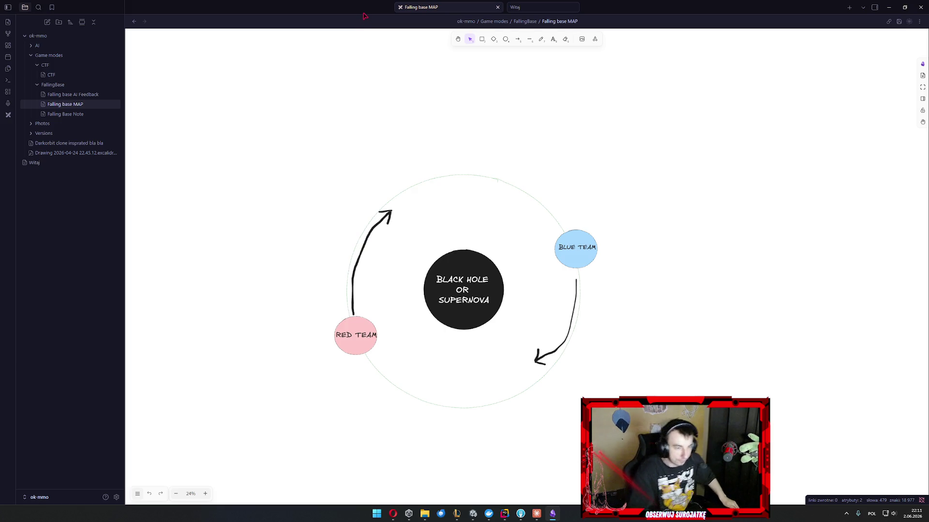
# Inspect the Red Team circle, black hole circle and black hole label by selecting each.
pyautogui.moveTo(281, 317); pyautogui.dragTo(381, 363)
pyautogui.click(604, 300)
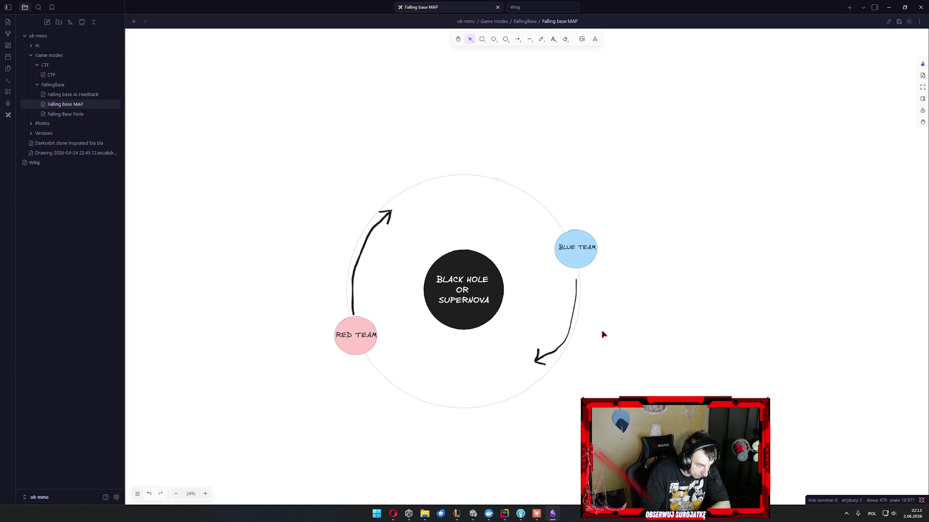
pyautogui.click(495, 286)
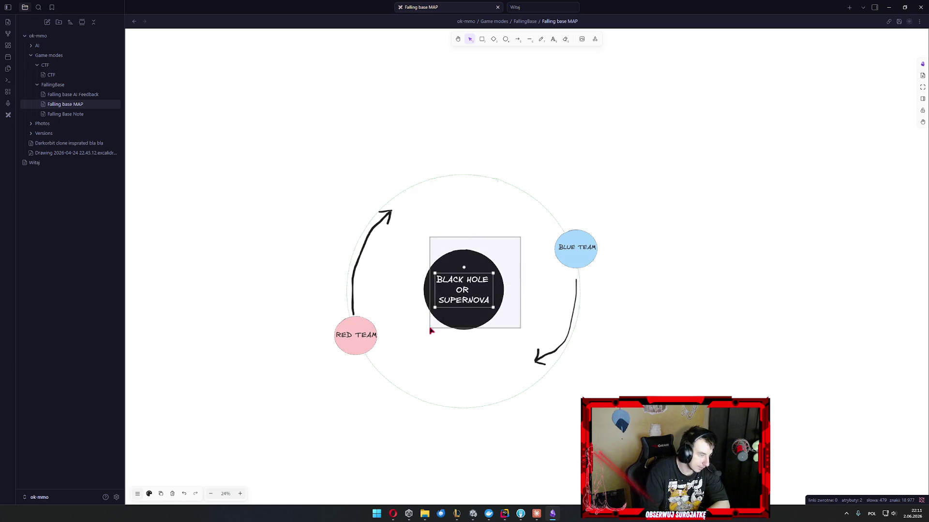
pyautogui.click(450, 360)
pyautogui.click(479, 296)
pyautogui.click(448, 363)
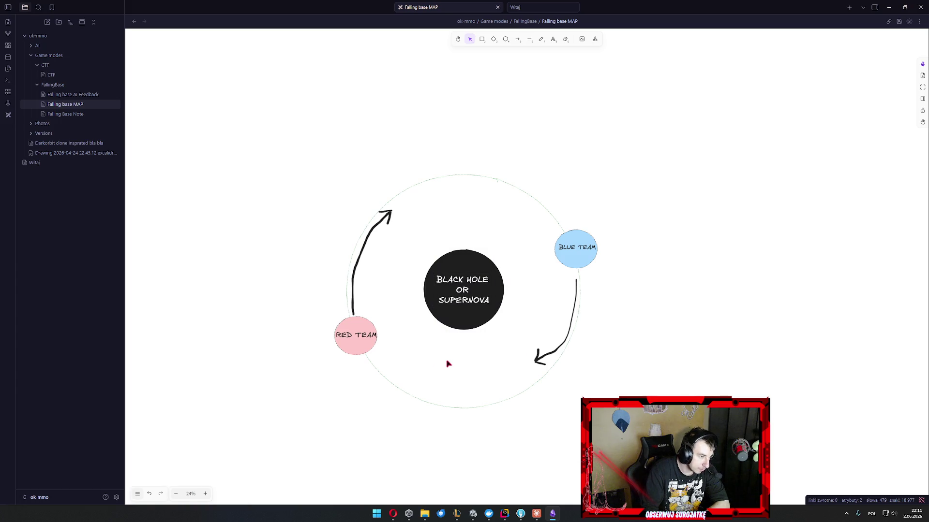
# Box-select the black hole circle with its text, then pick the Freedraw pencil tool.
pyautogui.moveTo(515, 219); pyautogui.dragTo(428, 360)
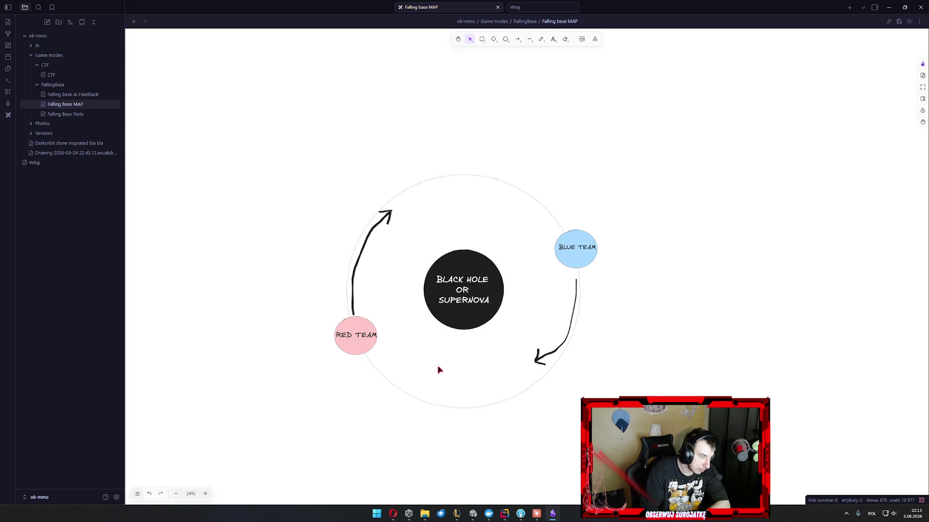
pyautogui.moveTo(507, 244)
pyautogui.mouseDown()
pyautogui.moveTo(421, 347)
pyautogui.moveTo(422, 383)
pyautogui.moveTo(444, 315)
pyautogui.moveTo(481, 255)
pyautogui.moveTo(508, 243)
pyautogui.moveTo(412, 358)
pyautogui.mouseUp()
pyautogui.click(518, 260)
pyautogui.click(455, 379)
pyautogui.moveTo(426, 246)
pyautogui.mouseDown()
pyautogui.moveTo(507, 346)
pyautogui.moveTo(509, 327)
pyautogui.mouseUp()
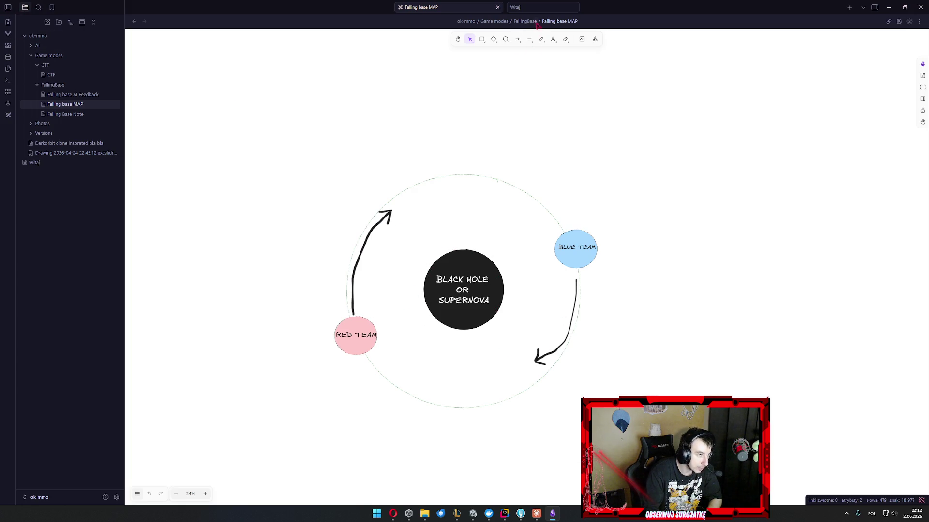
pyautogui.click(542, 39)
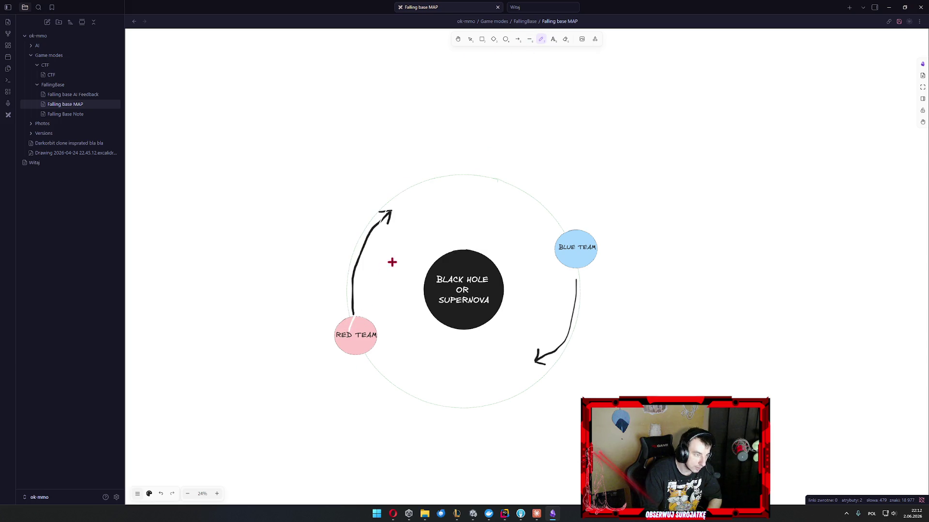
pyautogui.press('super')
# Set the freehand stroke colour to black in the style palette.
pyautogui.rightClick(485, 170)
pyautogui.press('Escape')
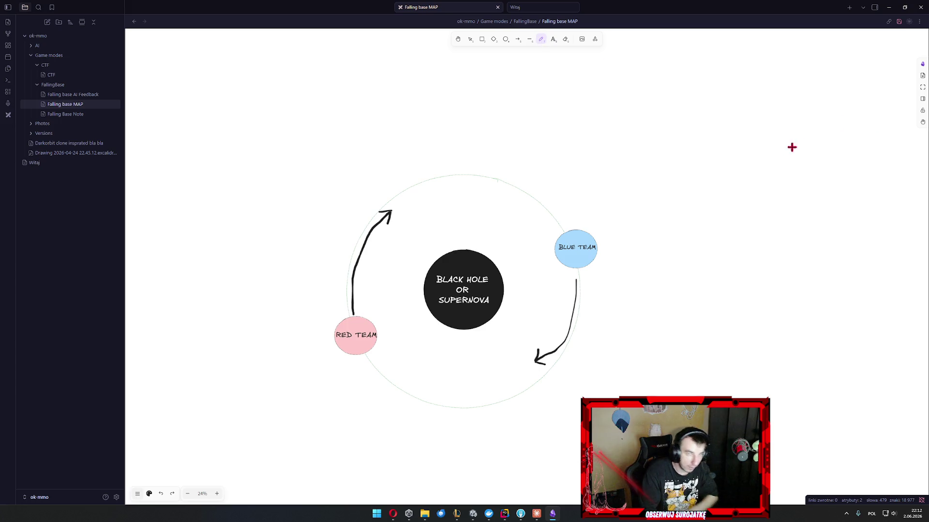
pyautogui.click(149, 494)
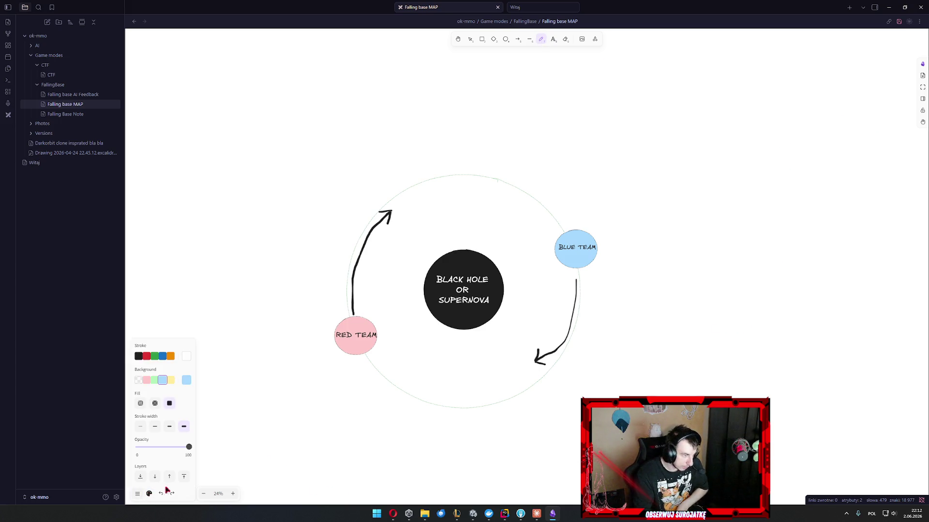
pyautogui.click(139, 356)
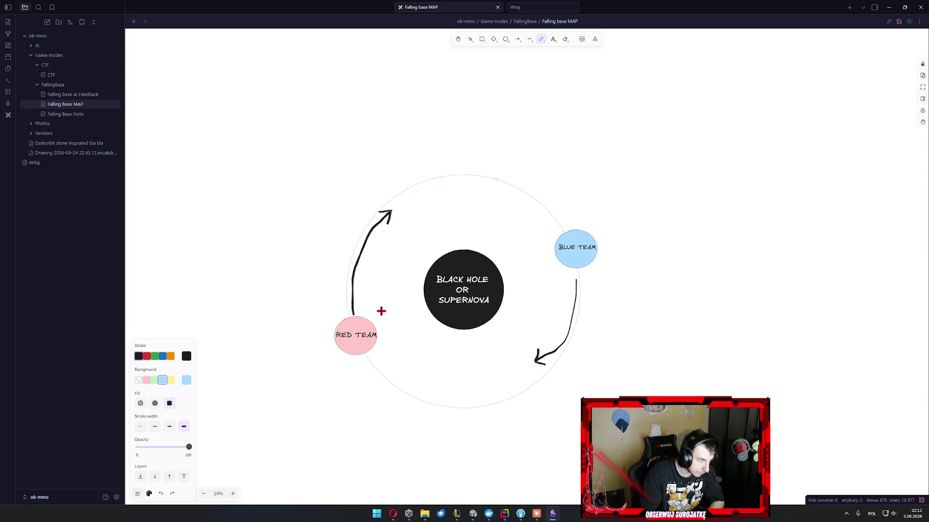
# Sketch trial orbit paths from Red Team and beside the black hole, undoing each one.
pyautogui.moveTo(360, 314); pyautogui.dragTo(401, 225)
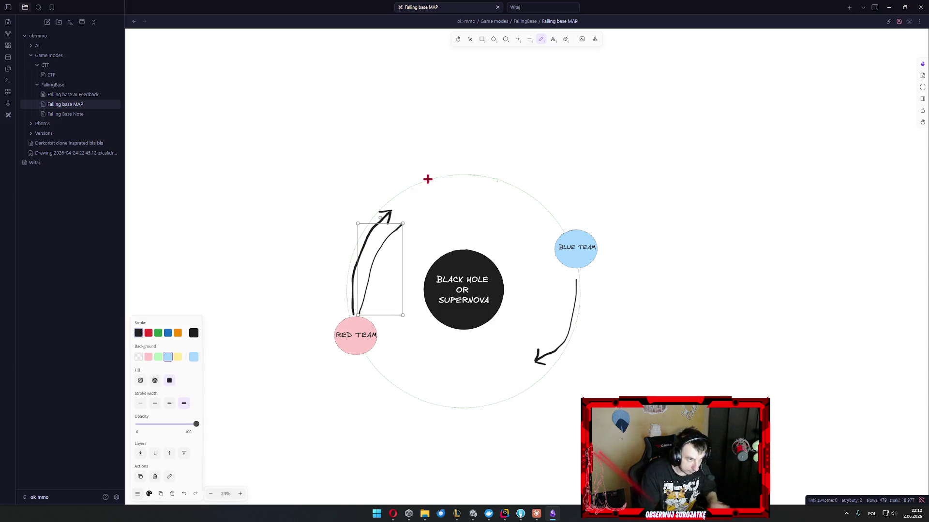
pyautogui.hotkey('ctrl', 'z')
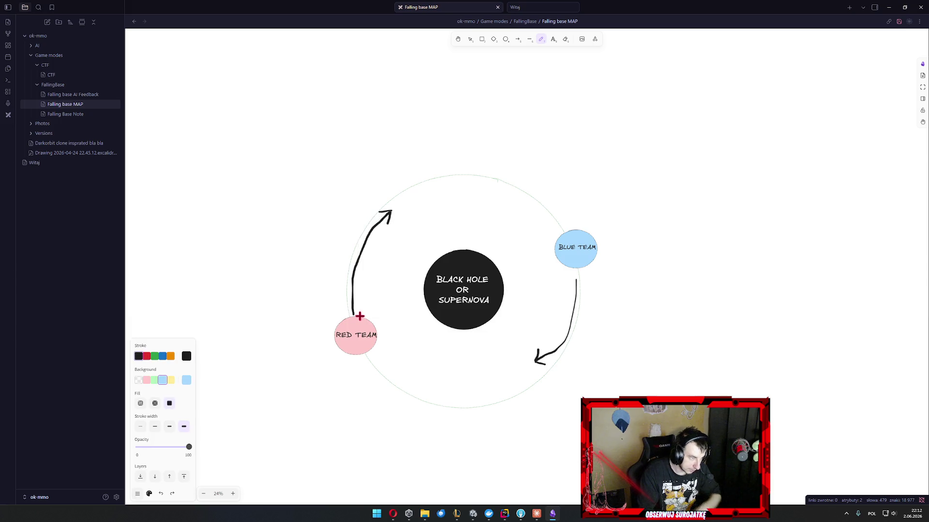
pyautogui.moveTo(357, 316); pyautogui.dragTo(382, 250)
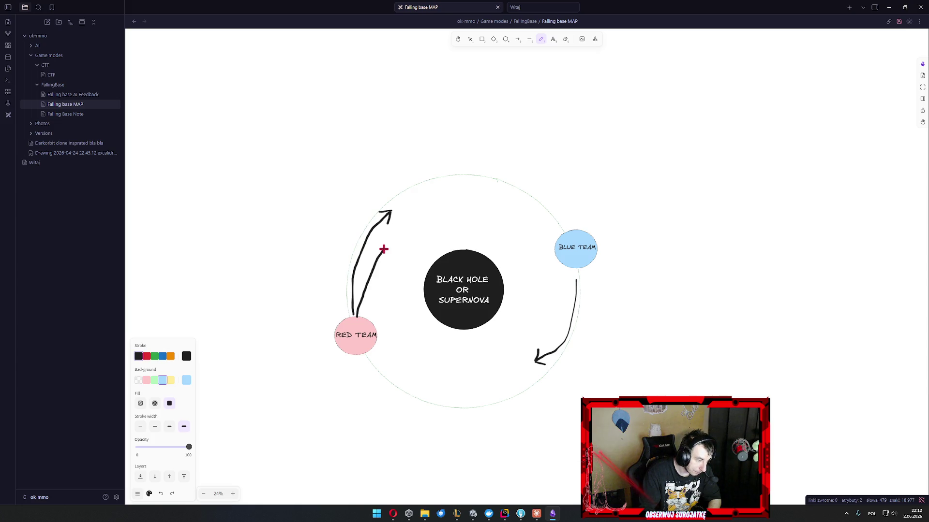
pyautogui.moveTo(383, 249)
pyautogui.mouseDown()
pyautogui.moveTo(444, 189)
pyautogui.moveTo(532, 141)
pyautogui.moveTo(522, 264)
pyautogui.moveTo(400, 419)
pyautogui.moveTo(257, 462)
pyautogui.moveTo(408, 222)
pyautogui.moveTo(536, 182)
pyautogui.moveTo(398, 425)
pyautogui.moveTo(385, 216)
pyautogui.moveTo(554, 231)
pyautogui.moveTo(320, 467)
pyautogui.moveTo(365, 394)
pyautogui.mouseUp()
pyautogui.hotkey('ctrl', 'z')
pyautogui.moveTo(515, 266)
pyautogui.mouseDown()
pyautogui.moveTo(492, 327)
pyautogui.moveTo(462, 356)
pyautogui.moveTo(509, 270)
pyautogui.moveTo(475, 369)
pyautogui.moveTo(442, 384)
pyautogui.mouseUp()
pyautogui.hotkey('ctrl', 'z')
pyautogui.moveTo(507, 300)
pyautogui.mouseDown()
pyautogui.moveTo(488, 342)
pyautogui.moveTo(487, 327)
pyautogui.moveTo(500, 335)
pyautogui.mouseUp()
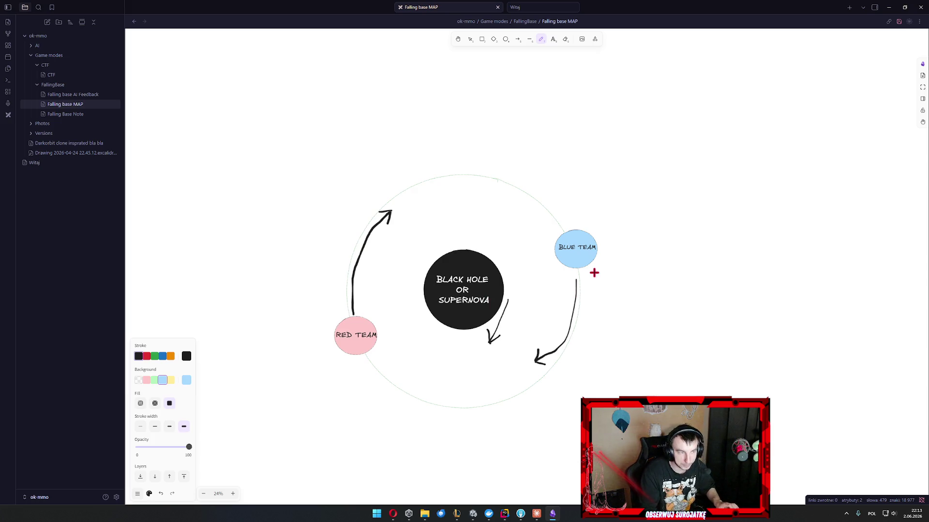
pyautogui.hotkey('ctrl', 'z')
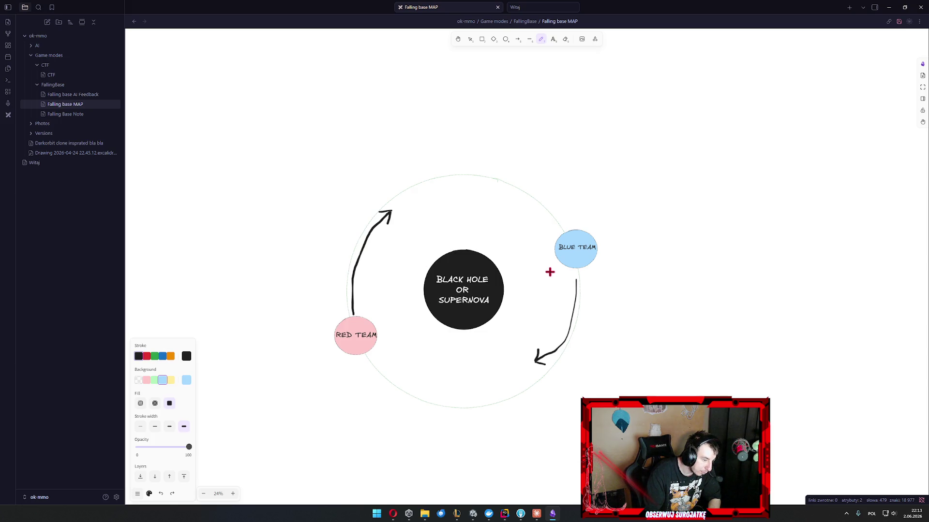
pyautogui.scroll(-3, 321, 276)
pyautogui.moveTo(321, 288)
pyautogui.mouseDown()
pyautogui.moveTo(445, 377)
pyautogui.moveTo(377, 355)
pyautogui.mouseUp()
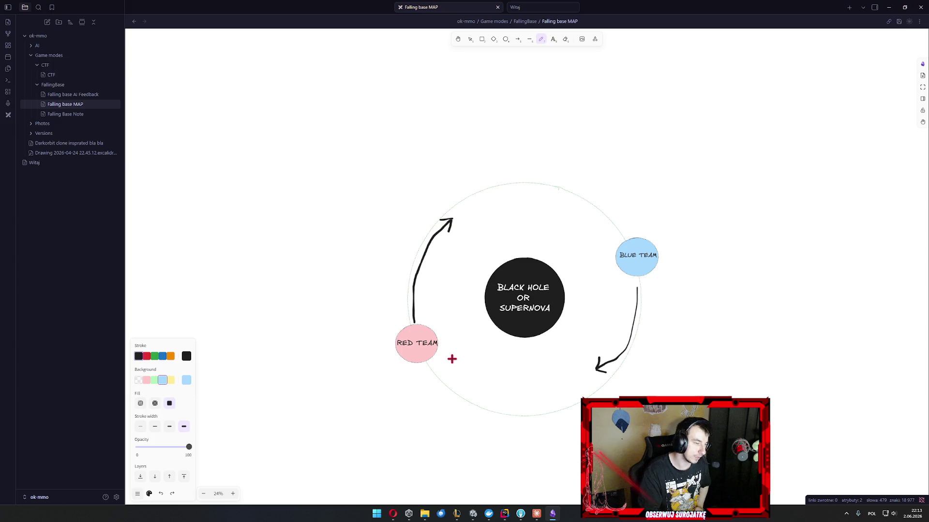
pyautogui.moveTo(467, 389)
pyautogui.mouseDown()
pyautogui.moveTo(436, 255)
pyautogui.moveTo(543, 209)
pyautogui.moveTo(601, 265)
pyautogui.moveTo(537, 371)
pyautogui.moveTo(481, 263)
pyautogui.moveTo(551, 258)
pyautogui.moveTo(563, 314)
pyautogui.moveTo(473, 302)
pyautogui.moveTo(547, 264)
pyautogui.moveTo(507, 330)
pyautogui.moveTo(554, 291)
pyautogui.mouseUp()
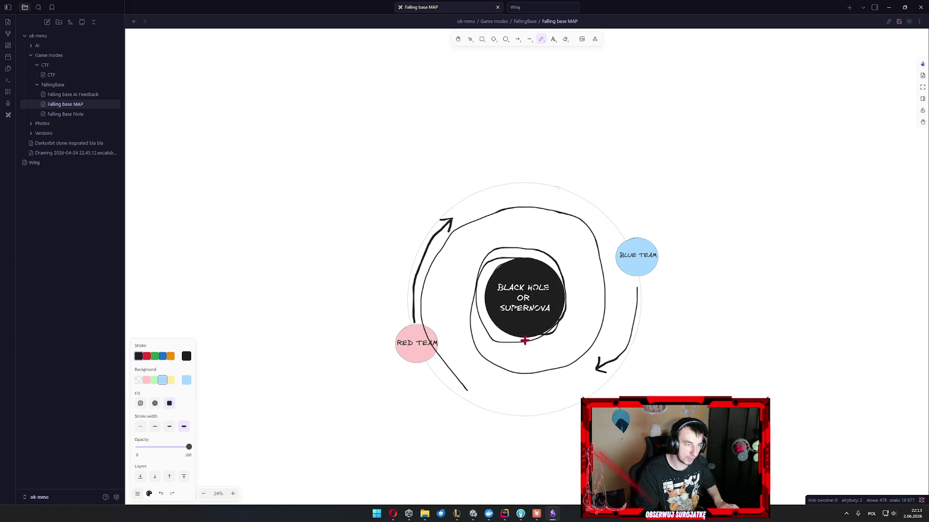
pyautogui.hotkey('ctrl', 'z')
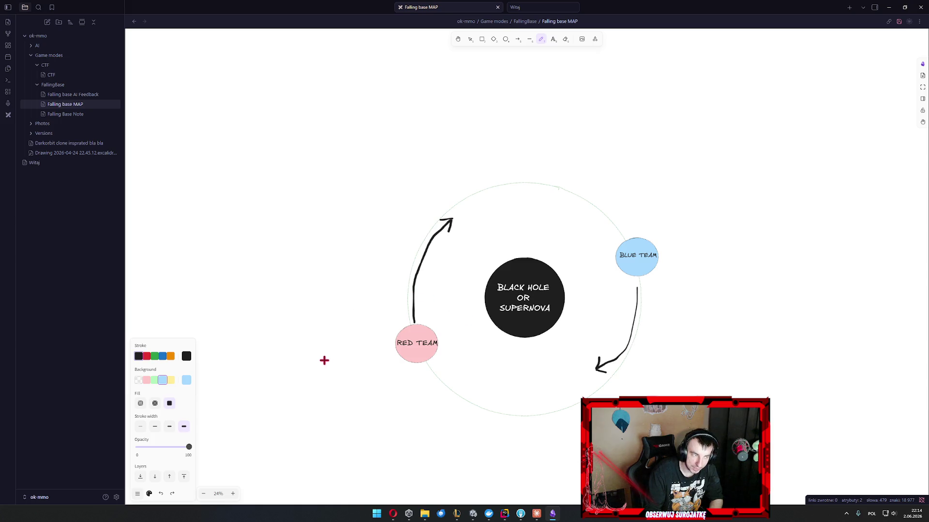
pyautogui.moveTo(320, 367); pyautogui.dragTo(417, 269)
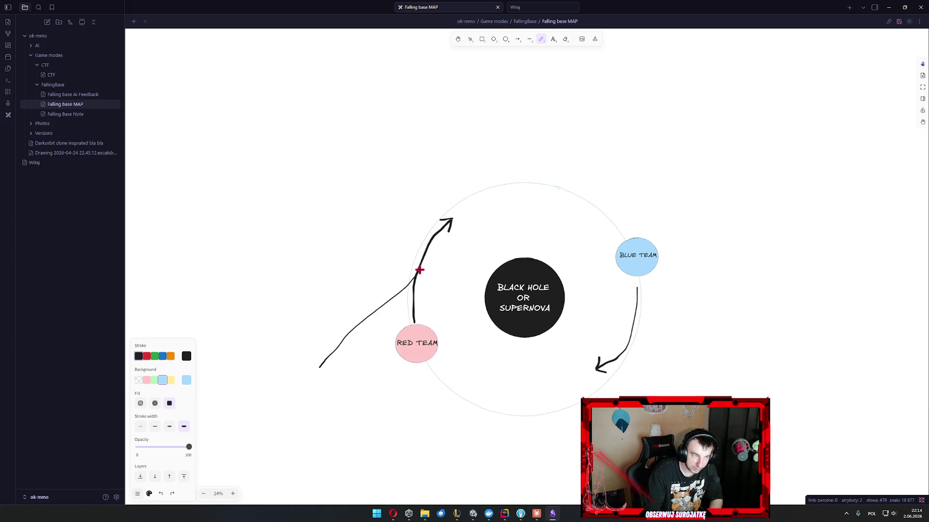
pyautogui.rightClick(416, 269)
pyautogui.press('Escape')
pyautogui.press('Delete')
pyautogui.moveTo(306, 377)
pyautogui.mouseDown()
pyautogui.moveTo(388, 251)
pyautogui.moveTo(477, 183)
pyautogui.moveTo(613, 233)
pyautogui.moveTo(618, 347)
pyautogui.moveTo(485, 381)
pyautogui.moveTo(466, 238)
pyautogui.moveTo(588, 265)
pyautogui.moveTo(479, 305)
pyautogui.moveTo(543, 254)
pyautogui.moveTo(561, 280)
pyautogui.mouseUp()
pyautogui.hotkey('ctrl', 'z')
pyautogui.moveTo(305, 370)
pyautogui.mouseDown()
pyautogui.moveTo(427, 213)
pyautogui.moveTo(676, 219)
pyautogui.moveTo(564, 373)
pyautogui.moveTo(431, 271)
pyautogui.moveTo(545, 166)
pyautogui.moveTo(645, 262)
pyautogui.moveTo(532, 363)
pyautogui.moveTo(459, 267)
pyautogui.moveTo(537, 182)
pyautogui.moveTo(628, 280)
pyautogui.moveTo(483, 333)
pyautogui.mouseUp()
pyautogui.moveTo(514, 178)
pyautogui.mouseDown()
pyautogui.moveTo(591, 321)
pyautogui.moveTo(477, 305)
pyautogui.moveTo(599, 224)
pyautogui.moveTo(496, 308)
pyautogui.moveTo(583, 295)
pyautogui.moveTo(586, 259)
pyautogui.moveTo(516, 269)
pyautogui.moveTo(545, 254)
pyautogui.moveTo(518, 279)
pyautogui.moveTo(524, 275)
pyautogui.mouseUp()
pyautogui.hotkey('ctrl', 'z')
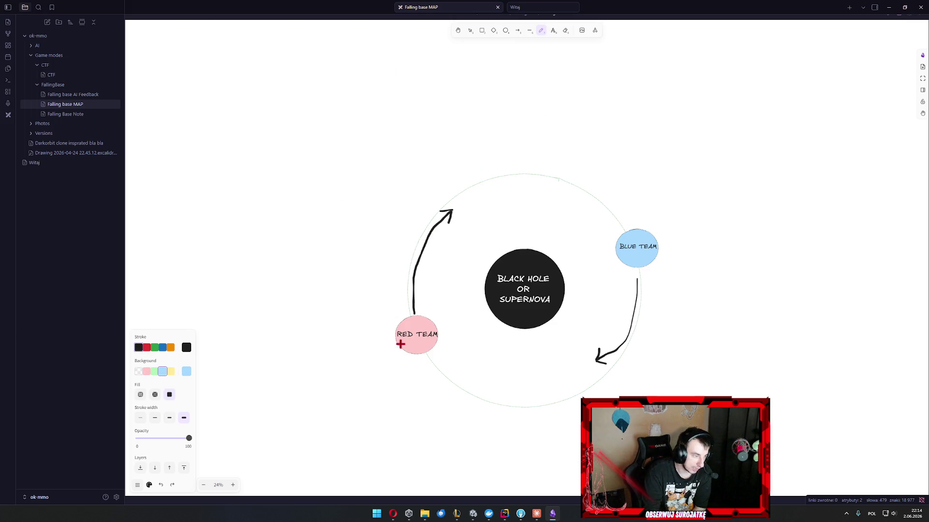
pyautogui.moveTo(310, 384)
pyautogui.mouseDown()
pyautogui.moveTo(579, 288)
pyautogui.moveTo(504, 247)
pyautogui.moveTo(541, 325)
pyautogui.mouseUp()
pyautogui.hotkey('ctrl', 'z')
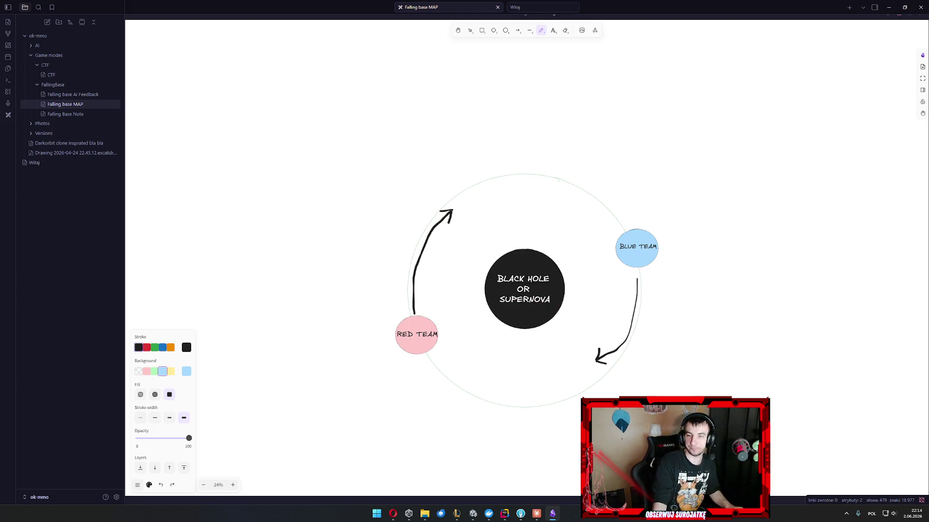
pyautogui.hscroll(3, 613, 328)
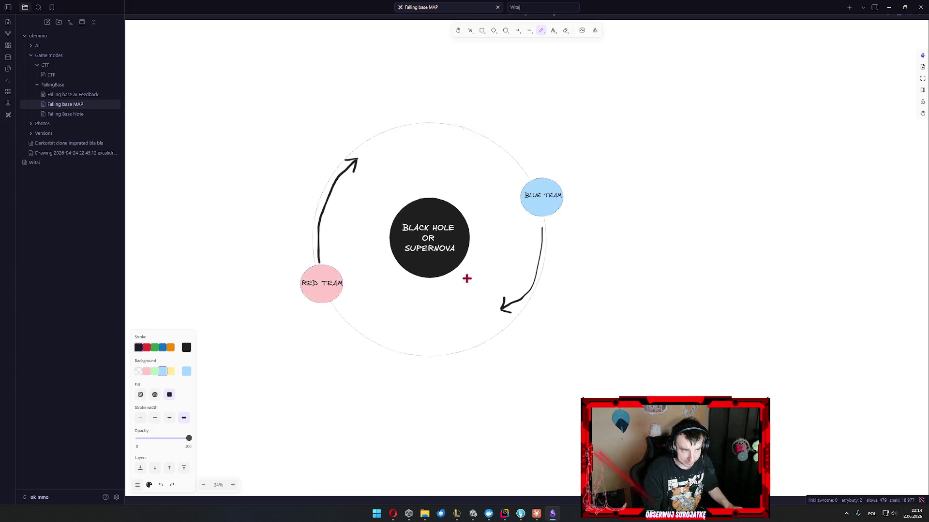
pyautogui.scroll(1, 467, 276)
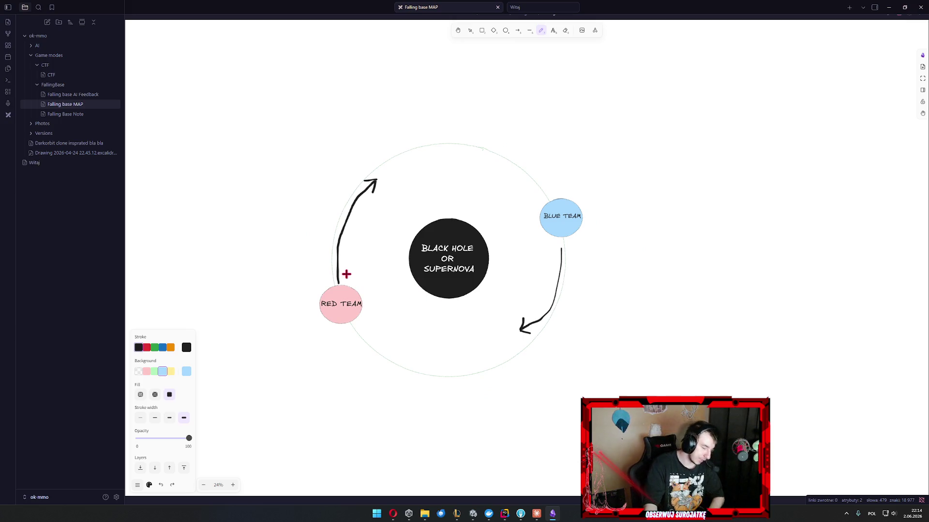
pyautogui.moveTo(360, 289); pyautogui.dragTo(412, 271)
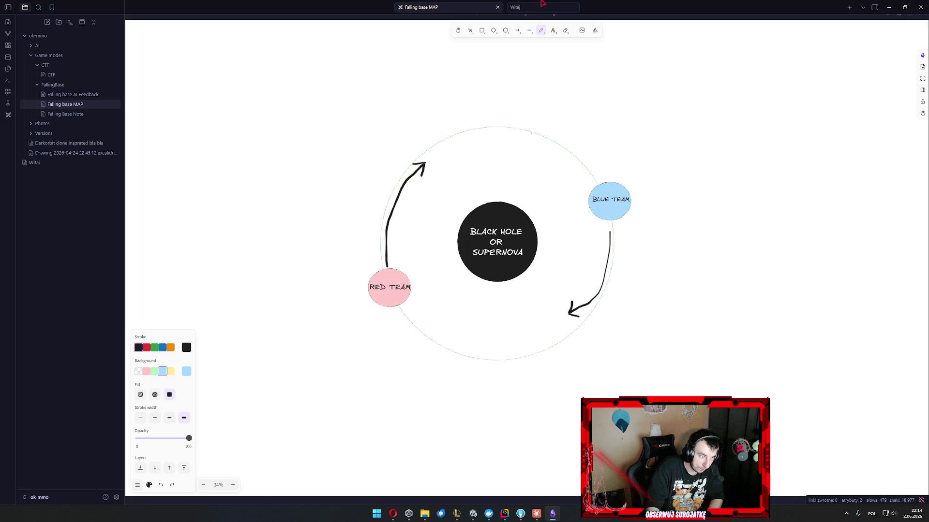
pyautogui.click(147, 348)
pyautogui.moveTo(456, 295)
pyautogui.mouseDown()
pyautogui.moveTo(498, 176)
pyautogui.moveTo(518, 304)
pyautogui.moveTo(441, 284)
pyautogui.mouseUp()
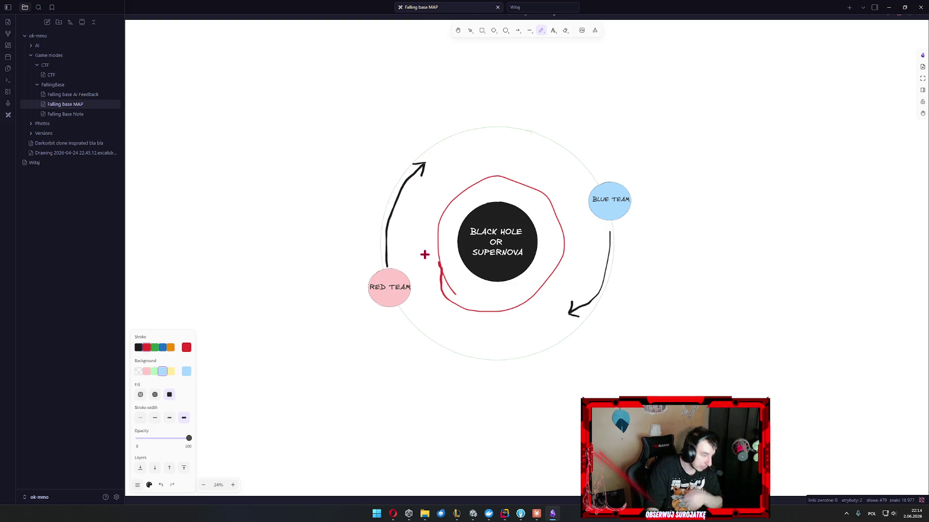
pyautogui.moveTo(427, 261); pyautogui.dragTo(448, 253)
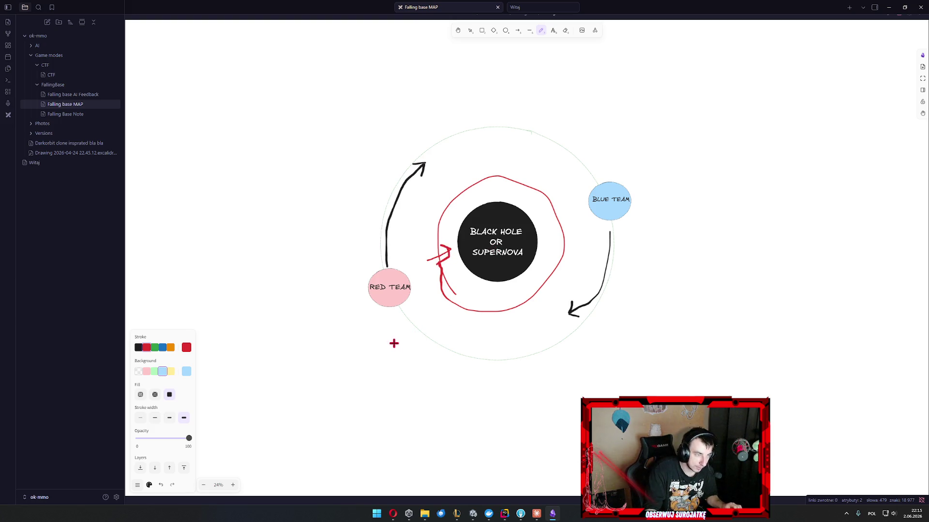
pyautogui.hotkey('ctrl', 'z')
pyautogui.hotkey('ctrl', 'z')
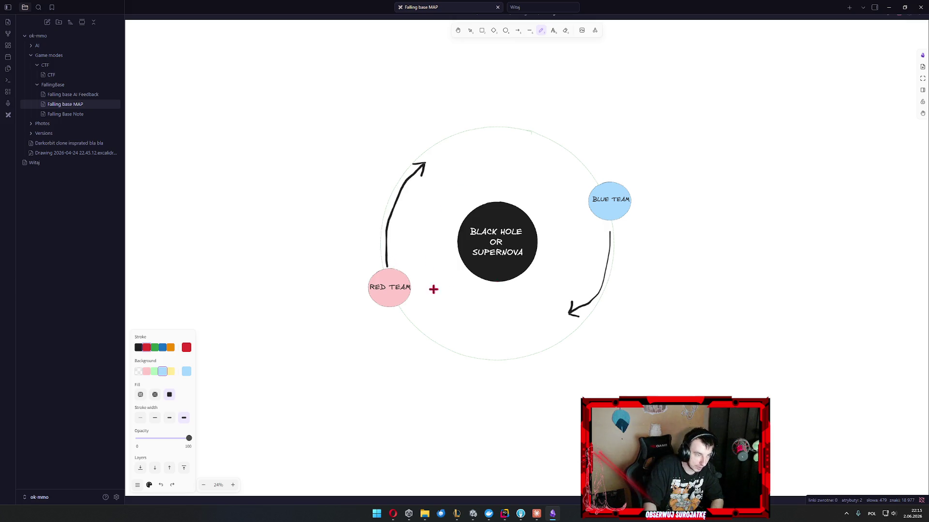
pyautogui.moveTo(407, 284)
pyautogui.mouseDown()
pyautogui.moveTo(468, 284)
pyautogui.moveTo(570, 259)
pyautogui.moveTo(591, 220)
pyautogui.mouseUp()
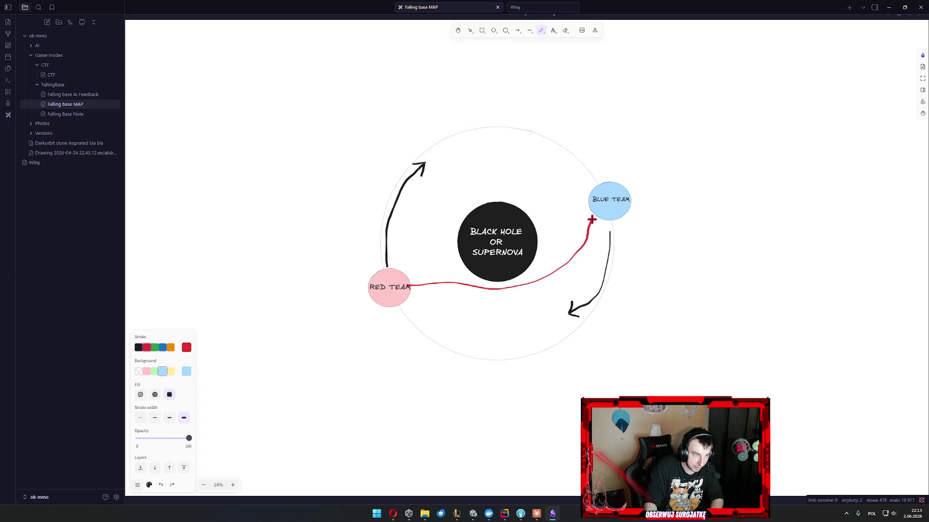
pyautogui.hotkey('ctrl', 'z')
pyautogui.moveTo(413, 305)
pyautogui.mouseDown()
pyautogui.moveTo(578, 286)
pyautogui.moveTo(597, 228)
pyautogui.mouseUp()
pyautogui.hotkey('ctrl', 'z')
pyautogui.moveTo(398, 266)
pyautogui.mouseDown()
pyautogui.moveTo(391, 216)
pyautogui.moveTo(615, 192)
pyautogui.mouseUp()
pyautogui.hotkey('ctrl', 'z')
pyautogui.moveTo(398, 264)
pyautogui.mouseDown()
pyautogui.moveTo(495, 201)
pyautogui.moveTo(535, 198)
pyautogui.mouseUp()
pyautogui.hotkey('ctrl', 'z')
pyautogui.moveTo(402, 269)
pyautogui.mouseDown()
pyautogui.moveTo(450, 212)
pyautogui.moveTo(568, 165)
pyautogui.mouseUp()
pyautogui.hotkey('ctrl', 'z')
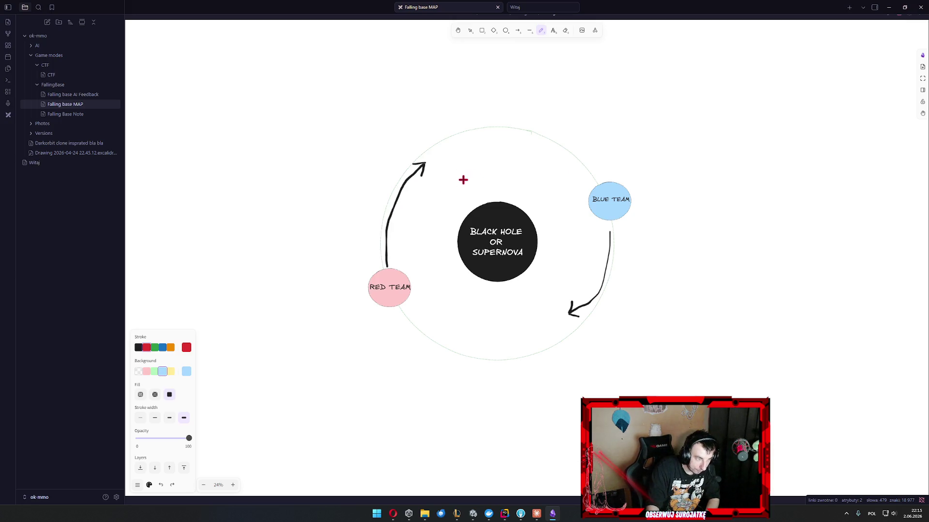
pyautogui.moveTo(576, 198)
pyautogui.mouseDown()
pyautogui.moveTo(598, 241)
pyautogui.moveTo(603, 226)
pyautogui.mouseUp()
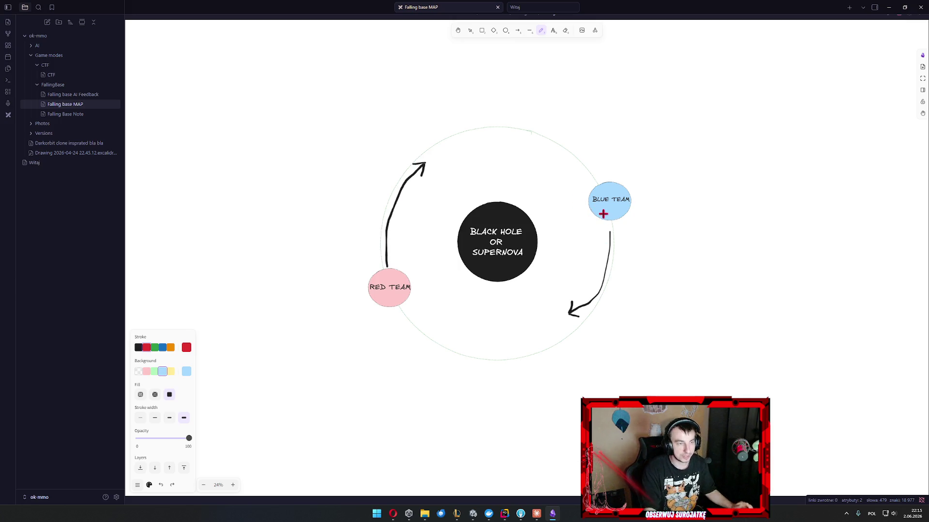
pyautogui.moveTo(574, 197)
pyautogui.mouseDown()
pyautogui.moveTo(595, 228)
pyautogui.moveTo(643, 208)
pyautogui.moveTo(627, 167)
pyautogui.moveTo(582, 194)
pyautogui.mouseUp()
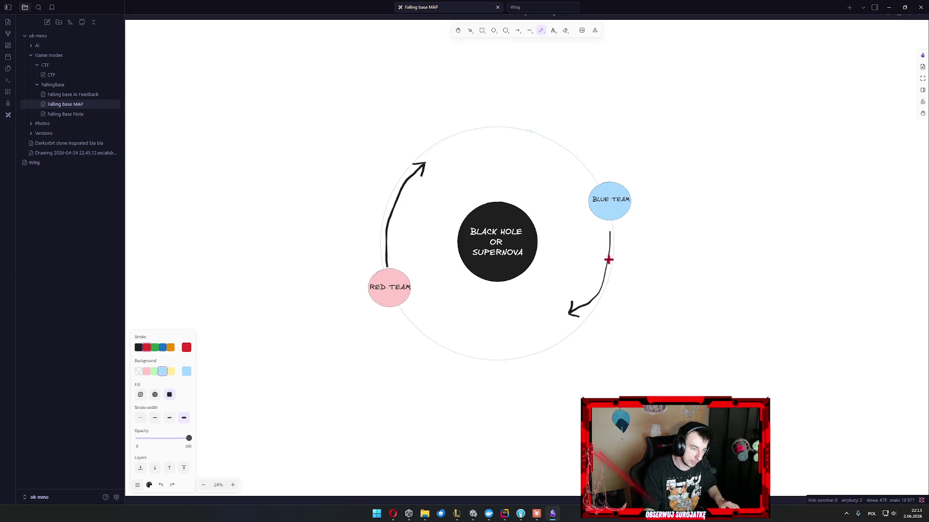
pyautogui.moveTo(598, 261)
pyautogui.mouseDown()
pyautogui.moveTo(510, 319)
pyautogui.moveTo(455, 219)
pyautogui.moveTo(535, 238)
pyautogui.moveTo(521, 267)
pyautogui.mouseUp()
pyautogui.moveTo(428, 64)
pyautogui.mouseDown()
pyautogui.moveTo(534, 93)
pyautogui.moveTo(640, 88)
pyautogui.moveTo(478, 62)
pyautogui.moveTo(426, 64)
pyautogui.mouseUp()
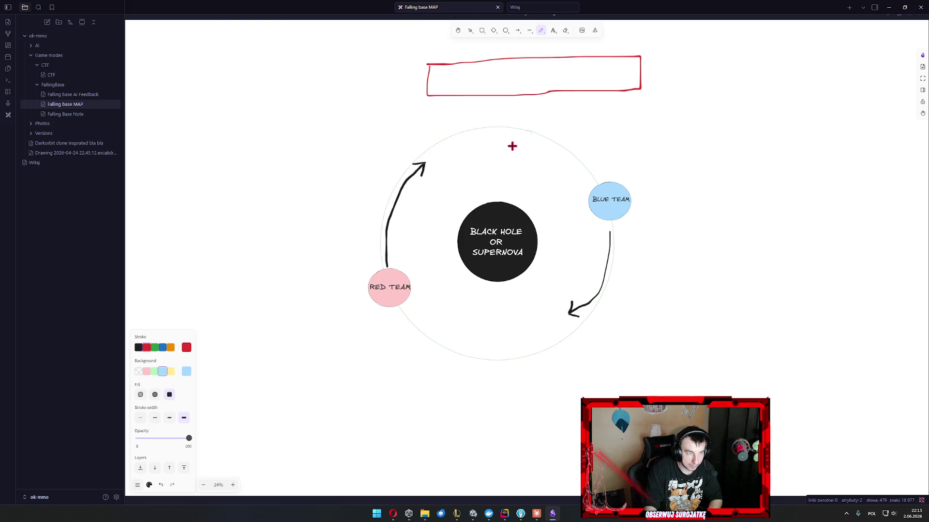
pyautogui.hotkey('ctrl', 'z')
pyautogui.moveTo(450, 59)
pyautogui.mouseDown()
pyautogui.moveTo(667, 98)
pyautogui.moveTo(680, 47)
pyautogui.moveTo(680, 94)
pyautogui.moveTo(648, 98)
pyautogui.mouseUp()
pyautogui.moveTo(519, 49); pyautogui.dragTo(507, 104)
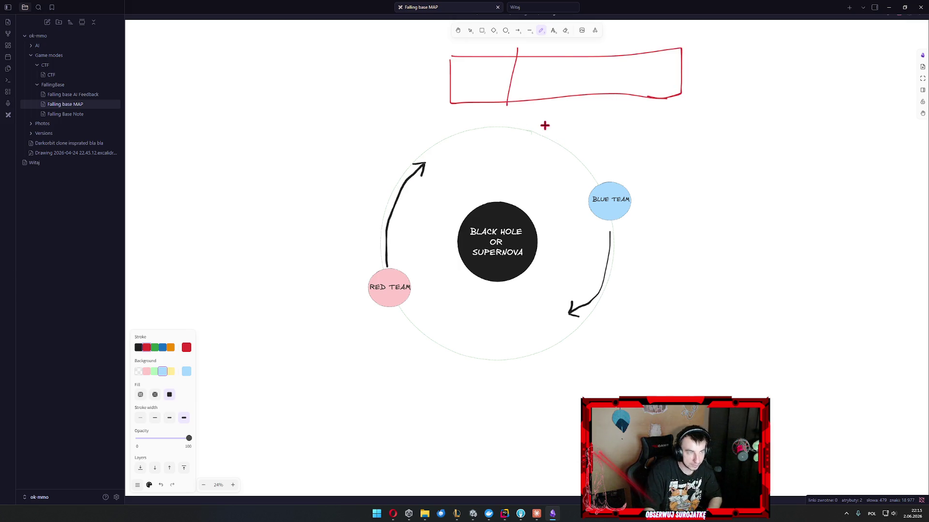
pyautogui.hotkey('ctrl', 'z')
pyautogui.hotkey('ctrl', 'z')
pyautogui.hotkey('ctrl', 'z')
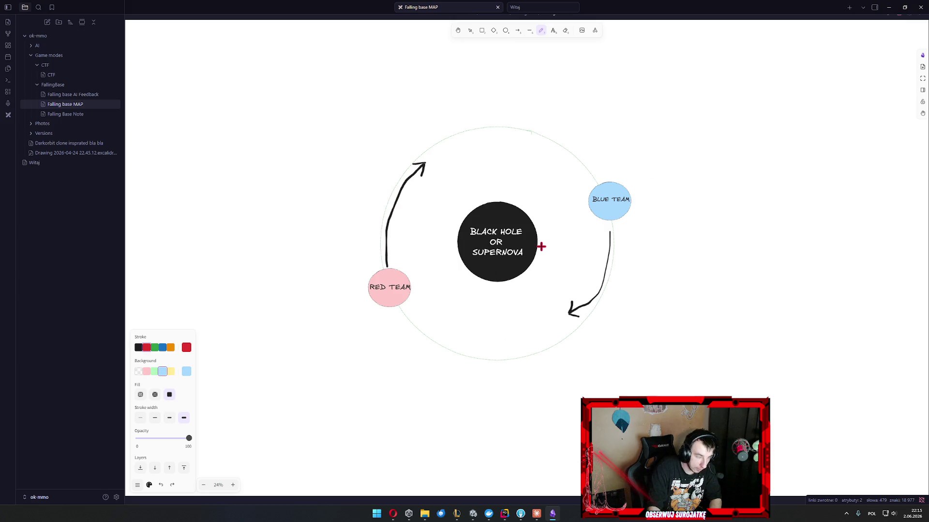
pyautogui.moveTo(502, 249); pyautogui.dragTo(478, 227)
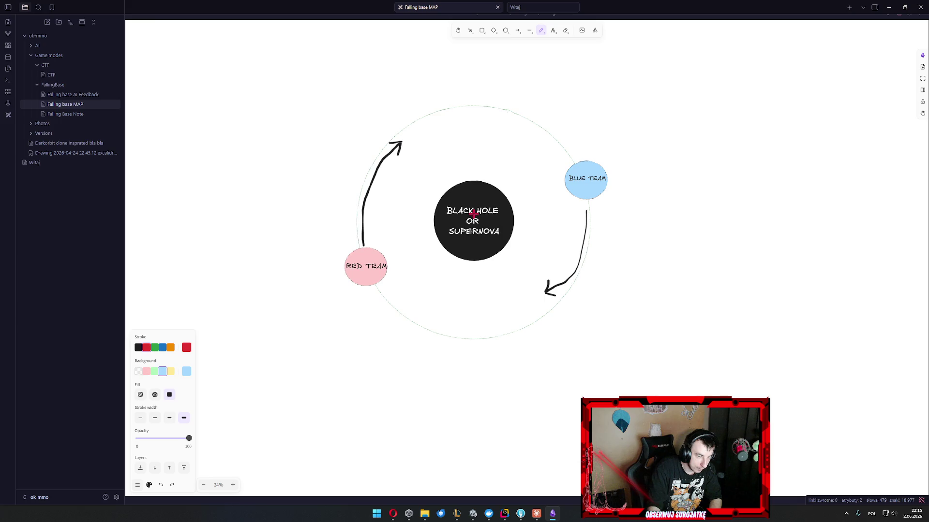
pyautogui.moveTo(328, 241)
pyautogui.mouseDown()
pyautogui.moveTo(360, 236)
pyautogui.moveTo(405, 292)
pyautogui.moveTo(332, 263)
pyautogui.moveTo(328, 243)
pyautogui.mouseUp()
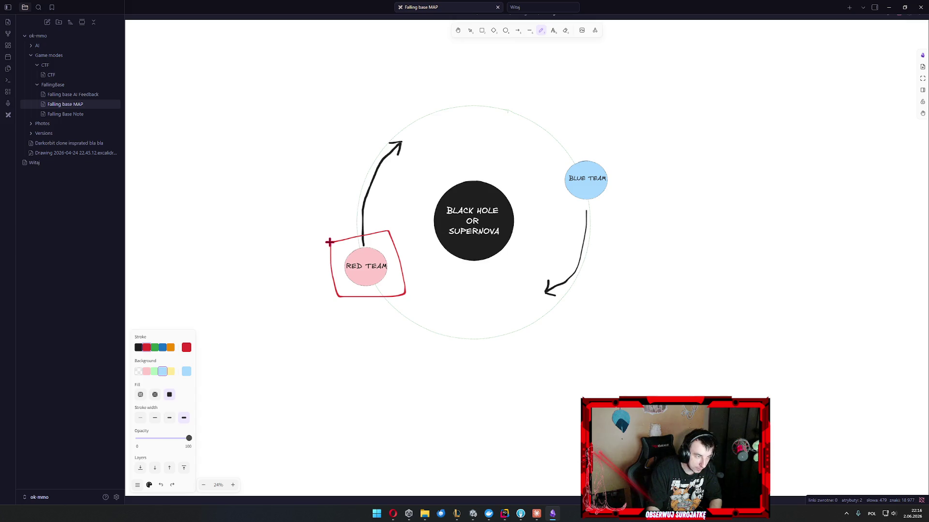
pyautogui.hotkey('ctrl', 'z')
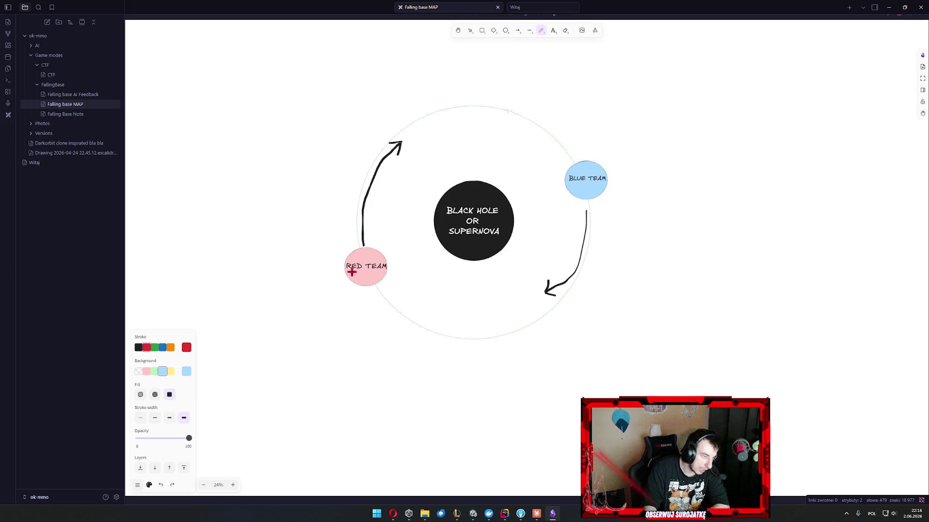
pyautogui.moveTo(327, 252)
pyautogui.mouseDown()
pyautogui.moveTo(418, 272)
pyautogui.moveTo(383, 235)
pyautogui.moveTo(324, 248)
pyautogui.moveTo(400, 208)
pyautogui.moveTo(363, 231)
pyautogui.mouseUp()
pyautogui.hotkey('ctrl', 'z')
pyautogui.hotkey('ctrl', 'z')
pyautogui.hotkey('ctrl', 'z')
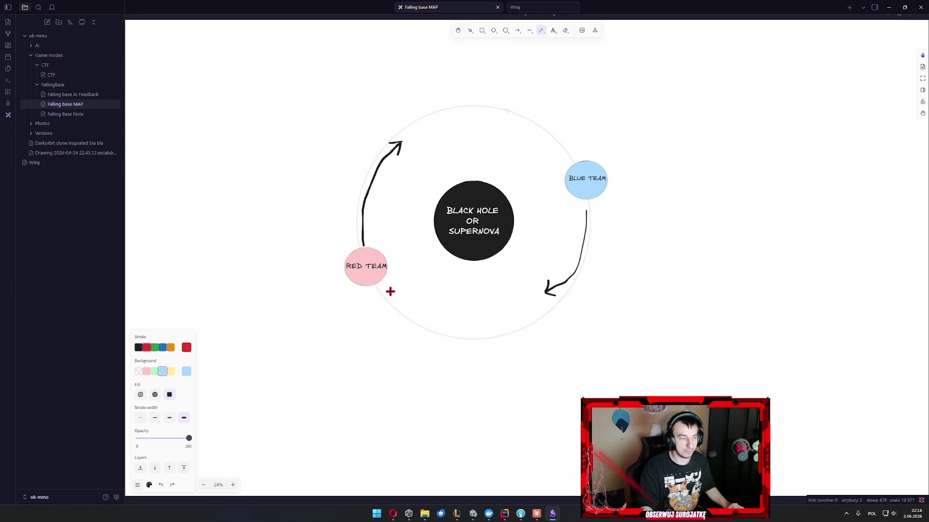
pyautogui.moveTo(358, 249)
pyautogui.mouseDown()
pyautogui.moveTo(339, 182)
pyautogui.moveTo(357, 190)
pyautogui.mouseUp()
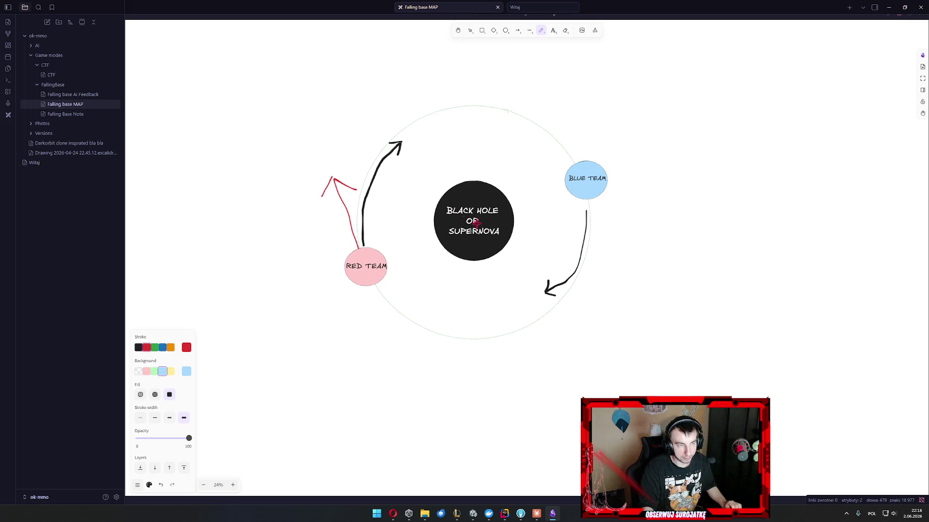
pyautogui.hotkey('ctrl', 'z')
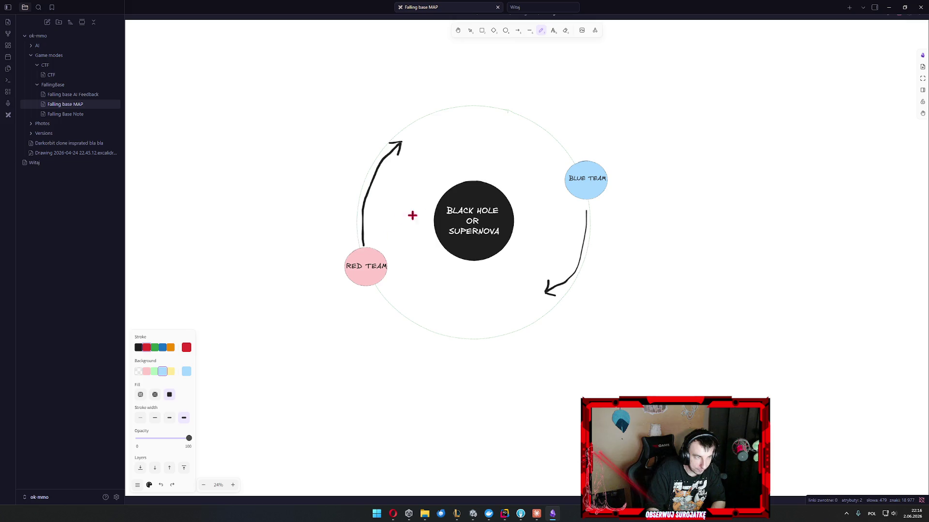
pyautogui.moveTo(496, 292)
pyautogui.mouseDown()
pyautogui.moveTo(443, 279)
pyautogui.moveTo(399, 188)
pyautogui.moveTo(464, 139)
pyautogui.moveTo(517, 145)
pyautogui.moveTo(554, 205)
pyautogui.moveTo(488, 287)
pyautogui.moveTo(469, 295)
pyautogui.moveTo(387, 256)
pyautogui.mouseUp()
pyautogui.hotkey('ctrl', 'z')
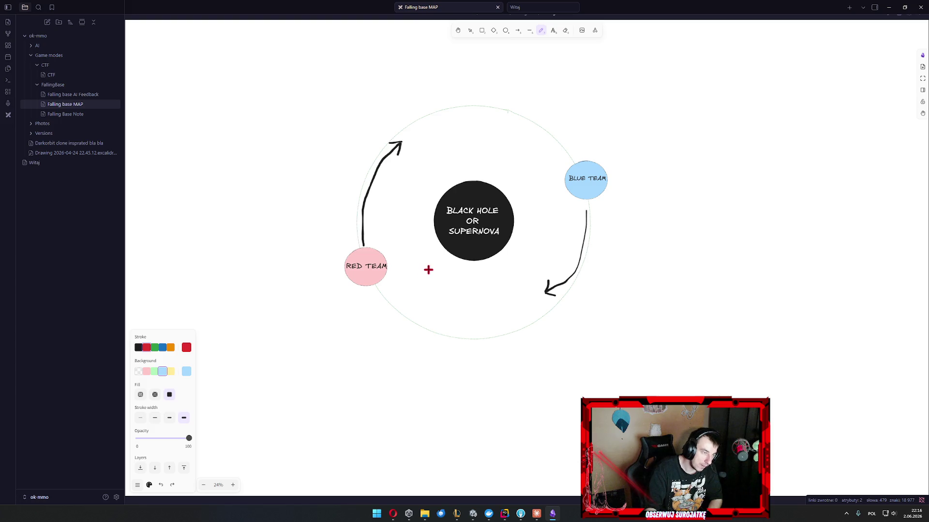
pyautogui.moveTo(360, 249)
pyautogui.mouseDown()
pyautogui.moveTo(398, 147)
pyautogui.moveTo(433, 138)
pyautogui.mouseUp()
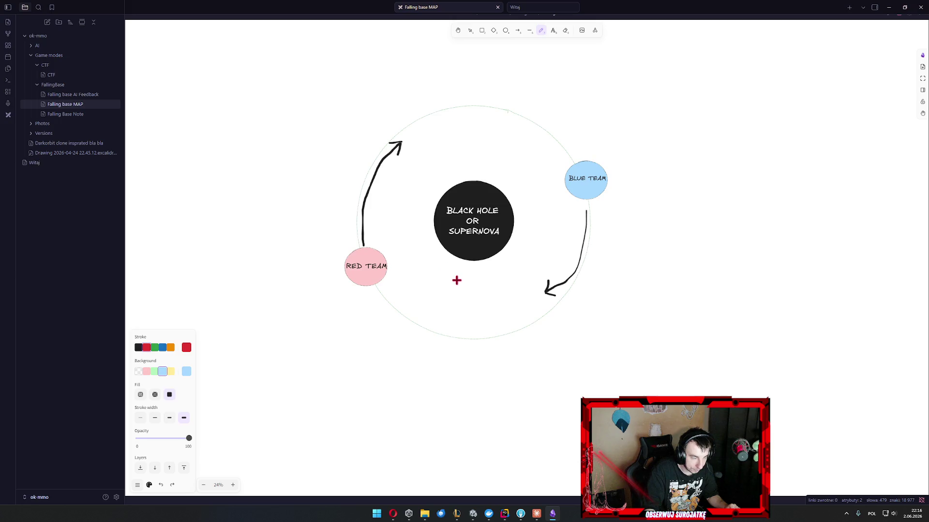
pyautogui.moveTo(455, 291)
pyautogui.mouseDown()
pyautogui.moveTo(489, 171)
pyautogui.moveTo(436, 294)
pyautogui.mouseUp()
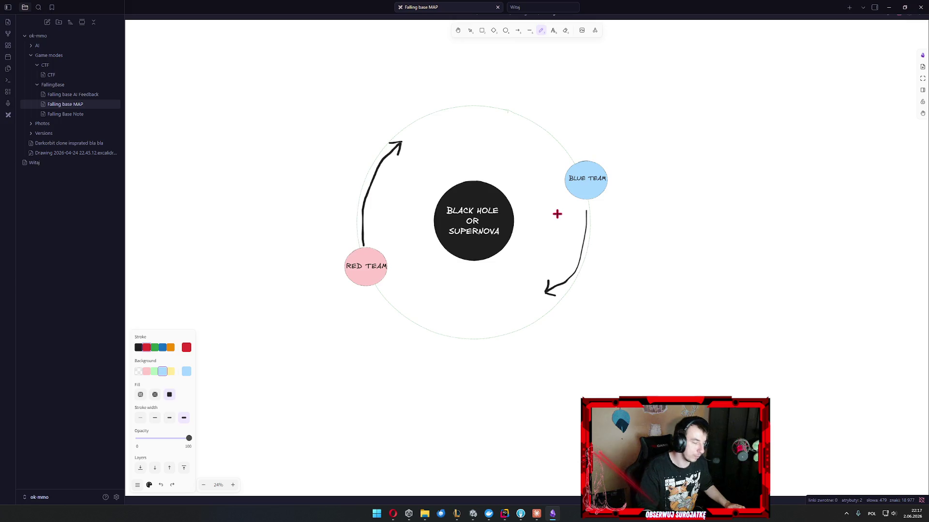
pyautogui.moveTo(414, 207); pyautogui.dragTo(408, 253)
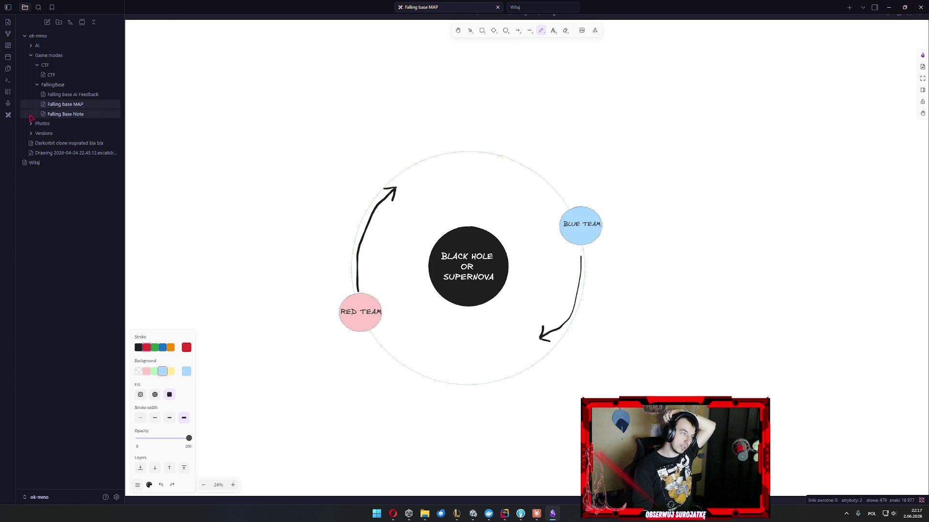
# Open Falling base AI Feedback, glance at Falling Base Note, then return and scroll through AI Feedback.
pyautogui.click(58, 94)
pyautogui.scroll(-15, 314, 138)
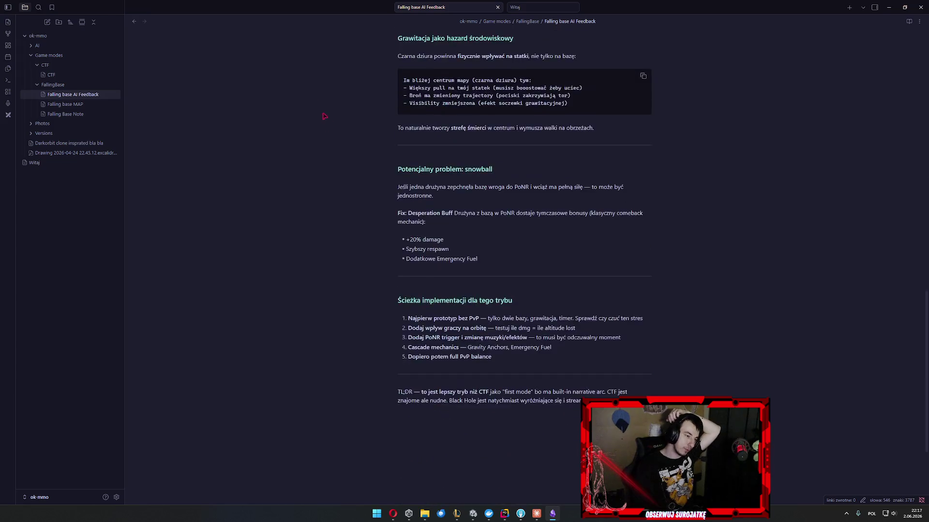
pyautogui.scroll(-3, 334, 242)
pyautogui.scroll(8, 334, 213)
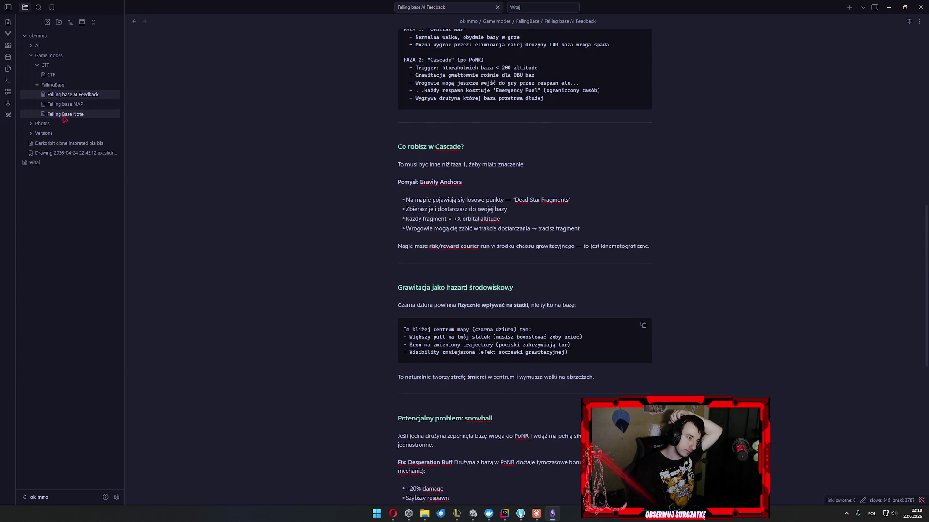
pyautogui.click(64, 115)
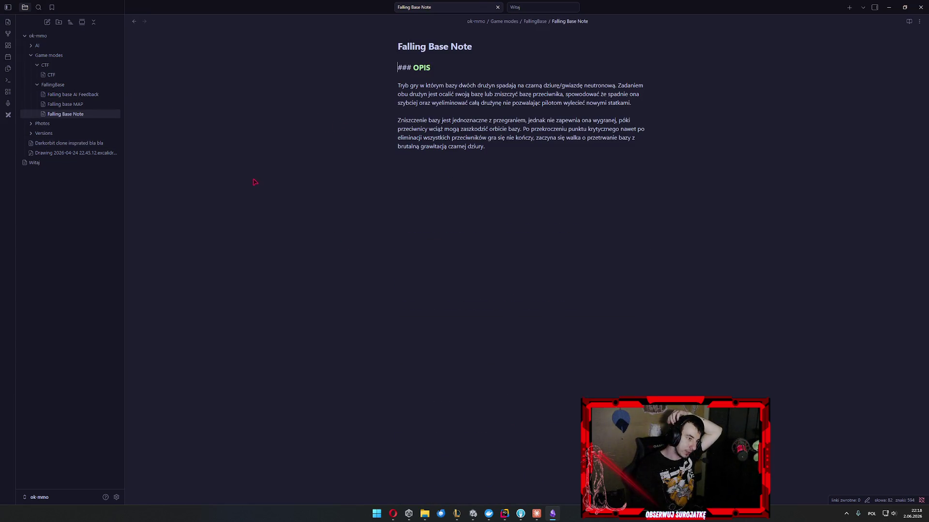
pyautogui.click(56, 95)
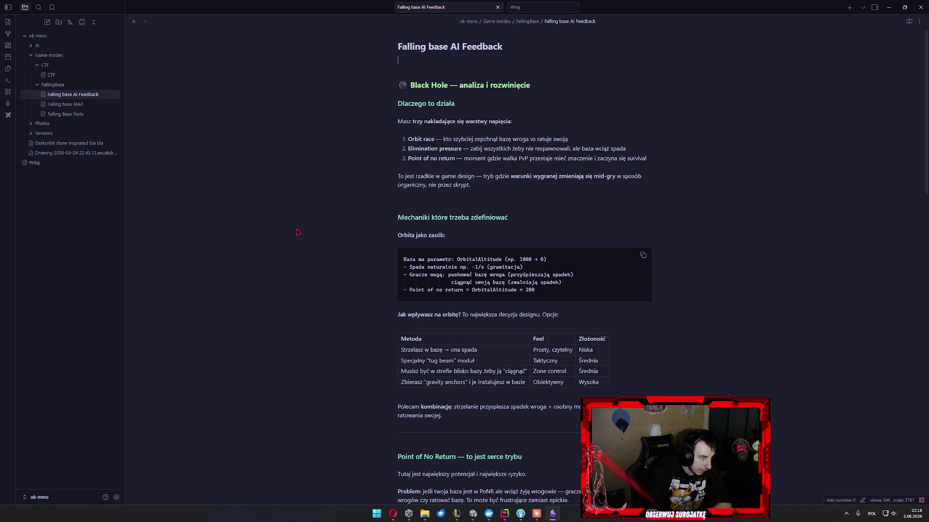
pyautogui.scroll(-5, 307, 260)
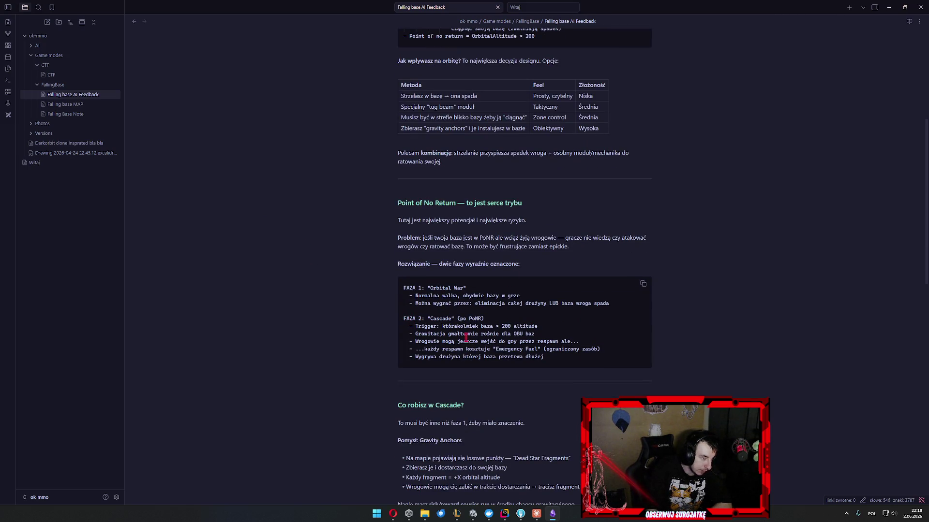
pyautogui.moveTo(546, 357); pyautogui.dragTo(399, 317)
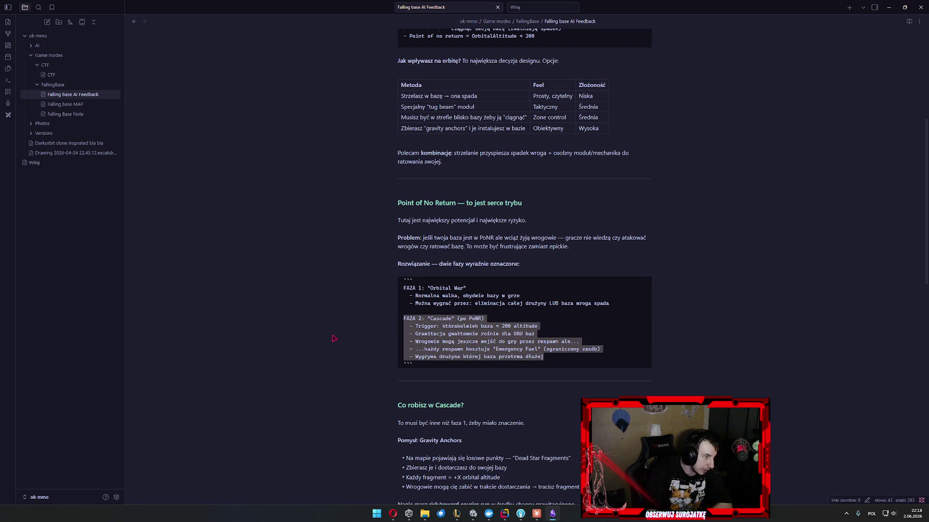
pyautogui.scroll(5, 376, 348)
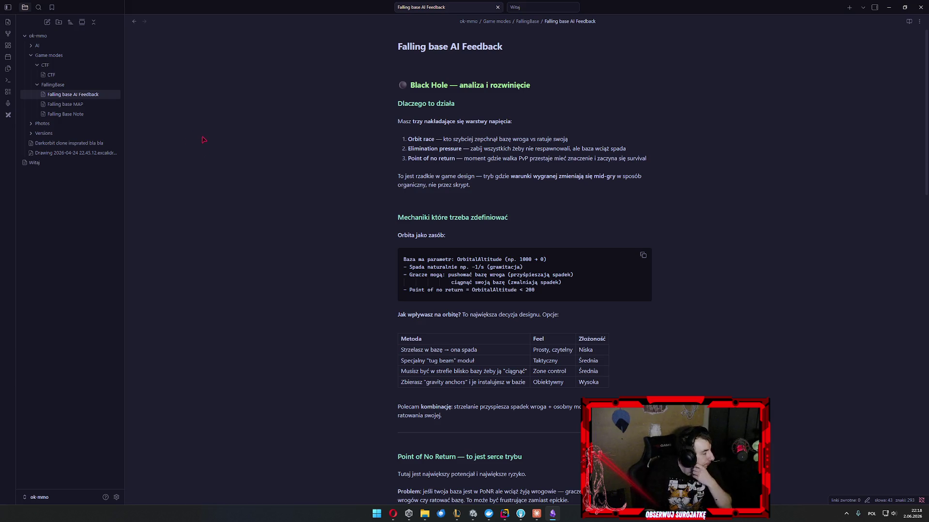
# Open the Falling base MAP drawing, then the CTF note from the CTF folder.
pyautogui.click(56, 105)
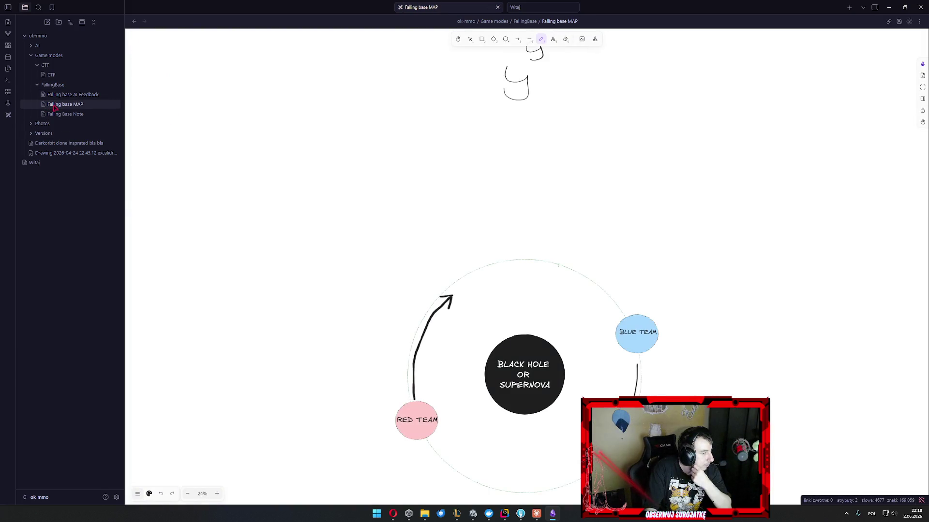
pyautogui.click(55, 65)
pyautogui.click(46, 65)
pyautogui.click(51, 74)
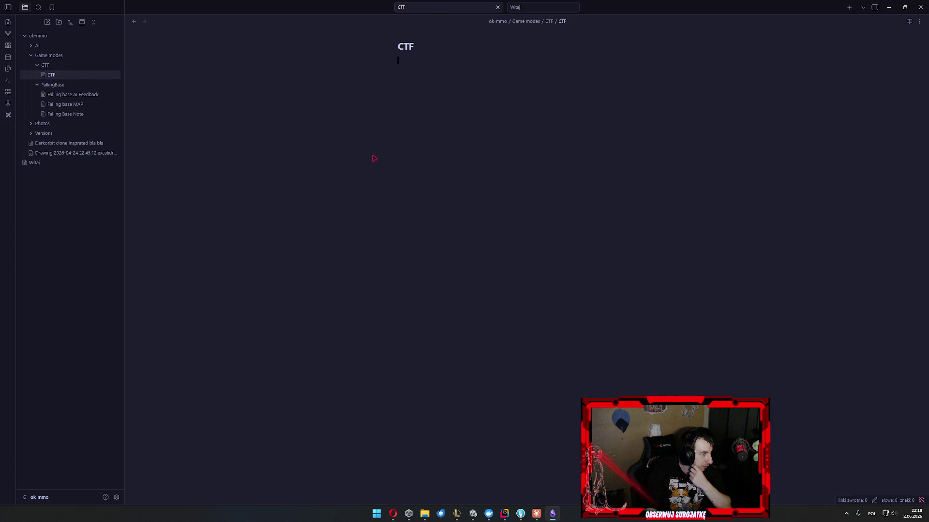
# Remove a stray 0 from the CTF note's title, move to the empty body line, then go to Unity.
pyautogui.click(436, 46)
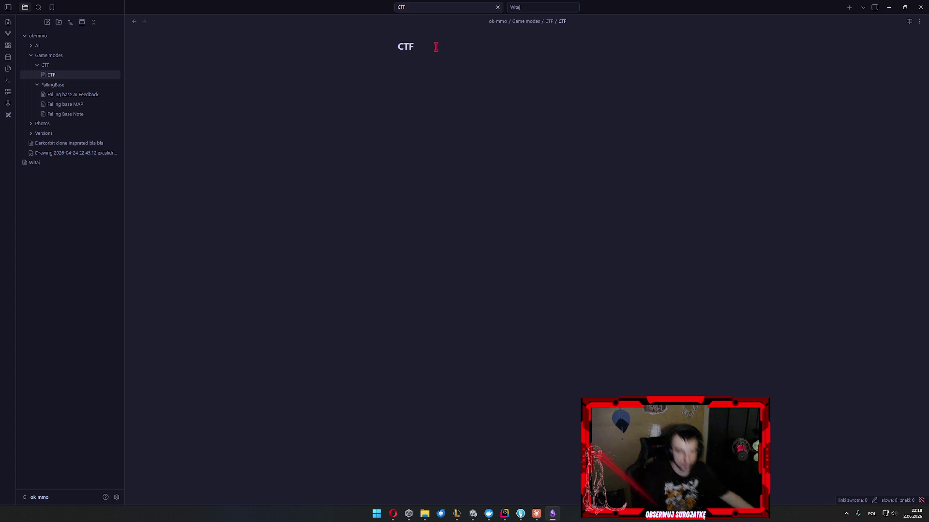
pyautogui.write('0')
pyautogui.press('BackSpace')
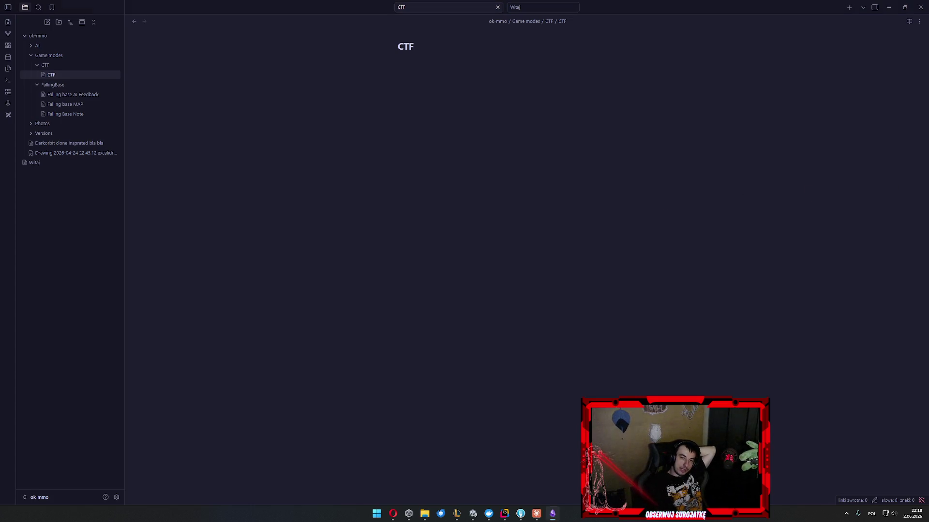
pyautogui.hotkey('alt', 'Tab')
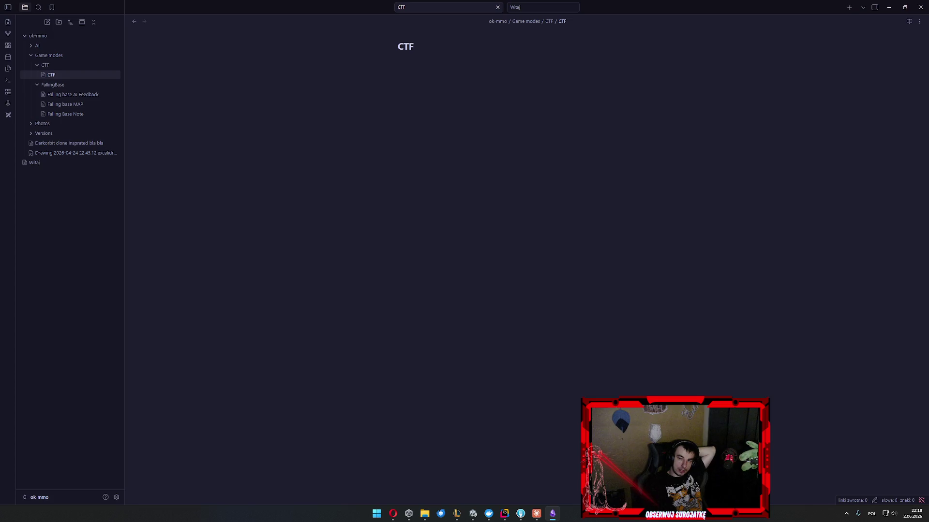
pyautogui.press('Return')
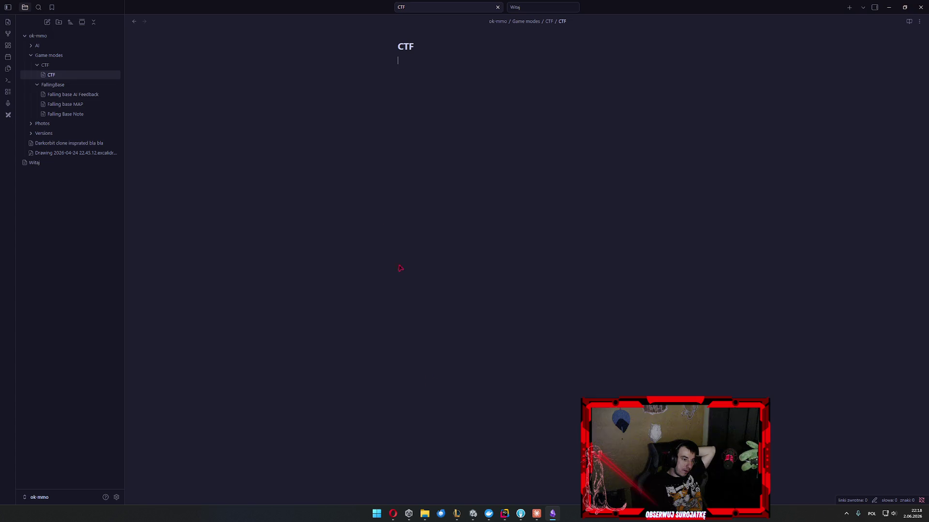
pyautogui.click(473, 513)
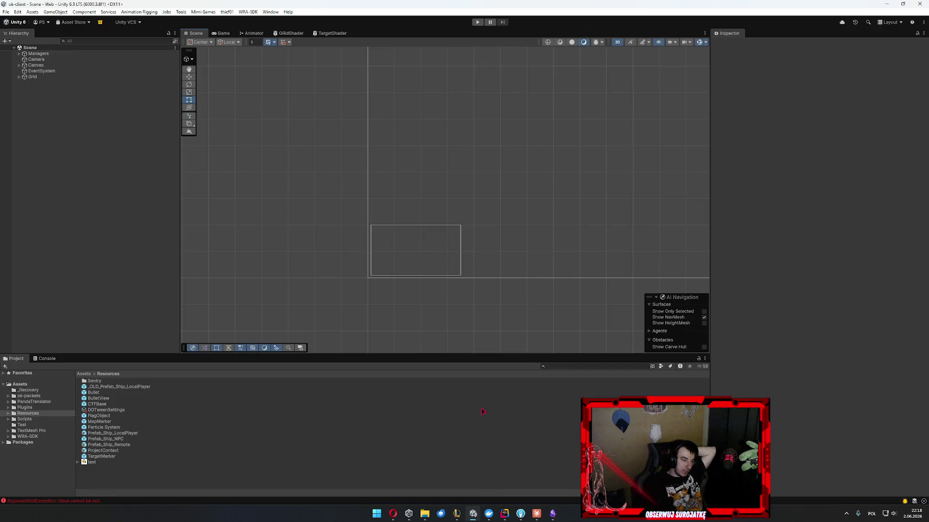
# Briefly play and stop the game, inspect the test texture in Resources, then return to Obsidian.
pyautogui.click(478, 22)
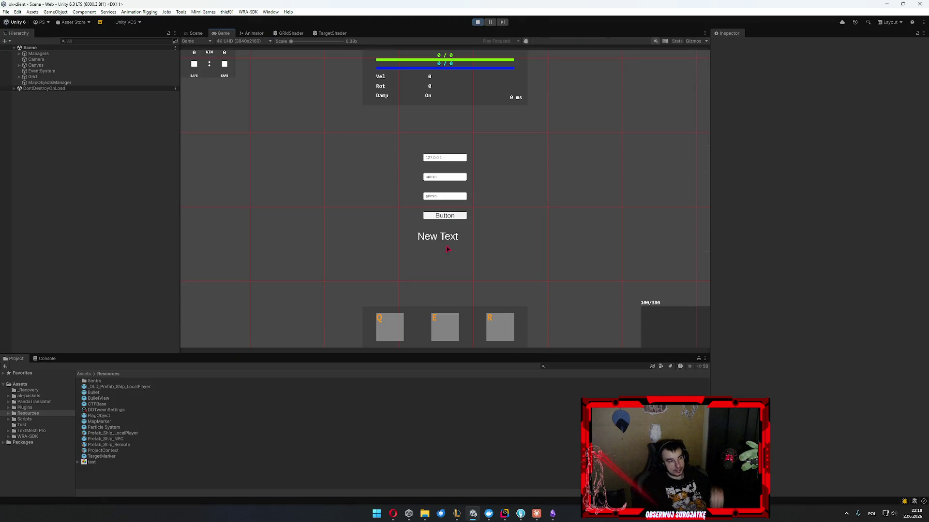
pyautogui.click(478, 22)
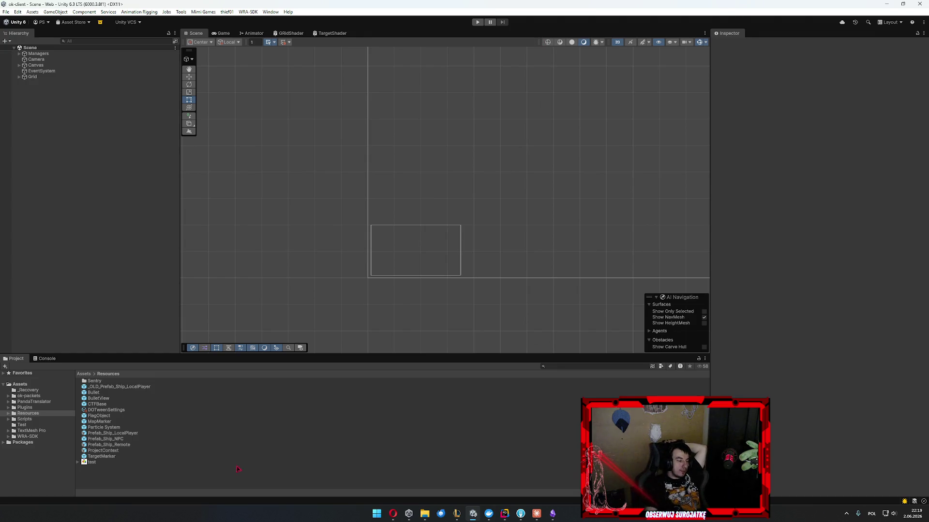
pyautogui.click(96, 461)
pyautogui.click(559, 515)
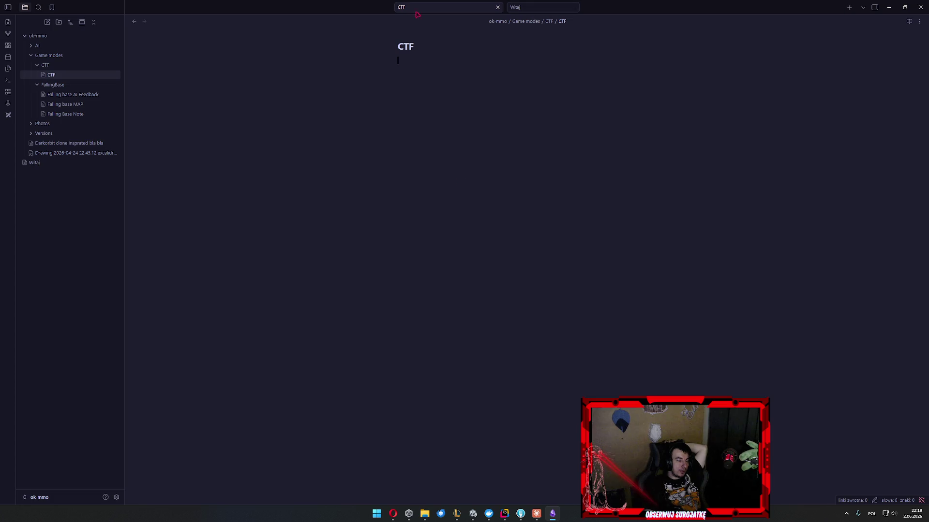
# Flip through Falling base AI Feedback, Falling base MAP and Falling Base Note, then close Obsidian.
pyautogui.click(89, 95)
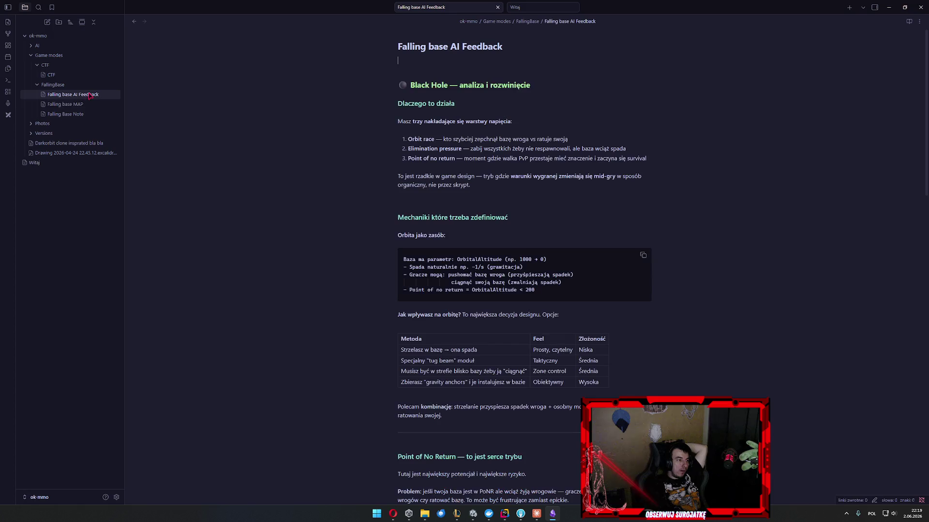
pyautogui.click(69, 104)
pyautogui.click(68, 114)
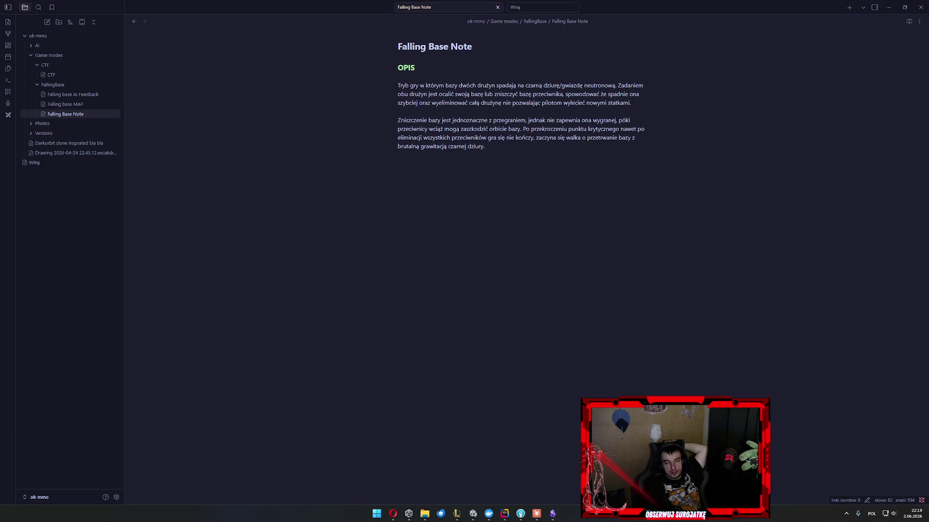
pyautogui.click(919, 6)
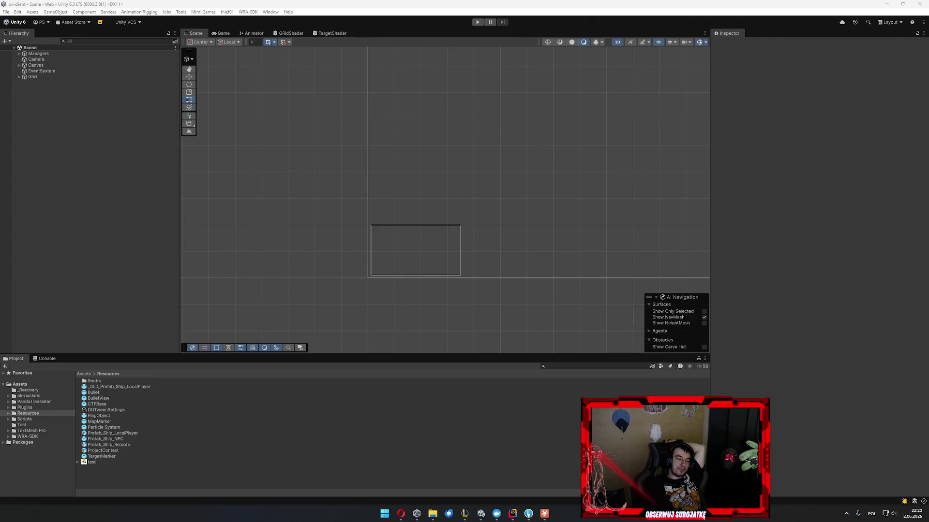
# Open and close the Claude chat, then select DOTweenSettings in the Project window.
pyautogui.click(544, 514)
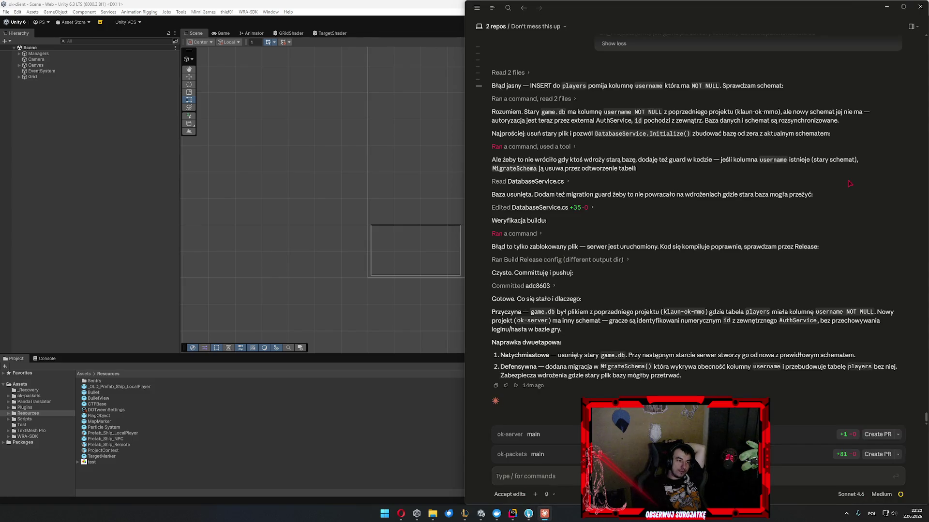
pyautogui.click(919, 7)
pyautogui.click(573, 409)
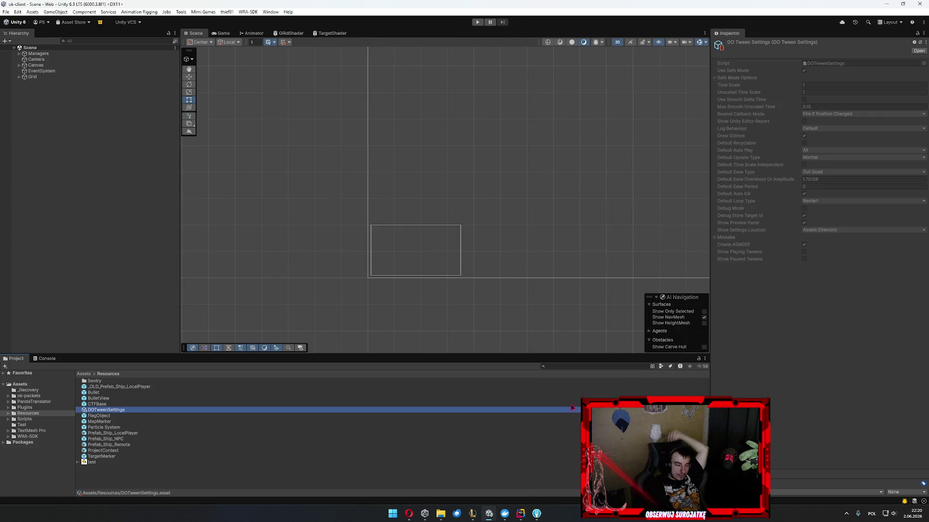
# Peek at the server code in Rider, cancel quitting it, and switch to Fork.
pyautogui.click(521, 514)
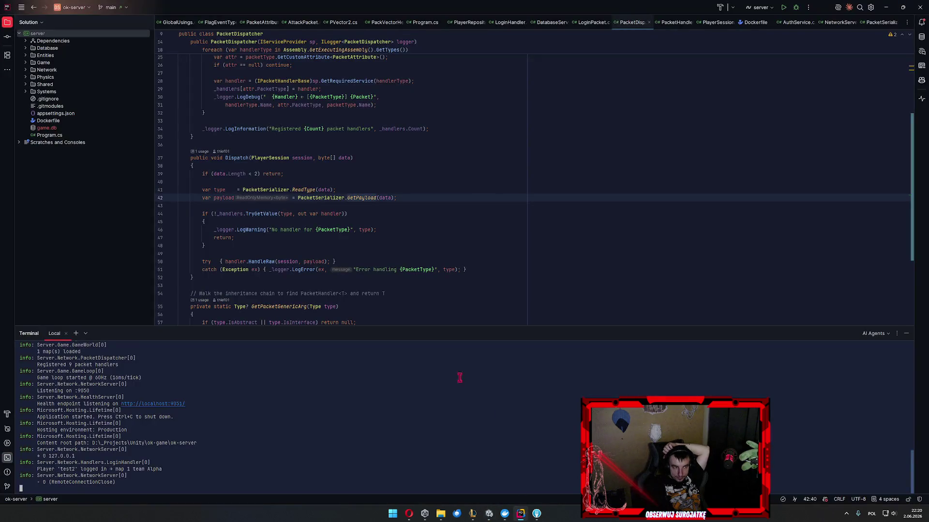
pyautogui.click(689, 248)
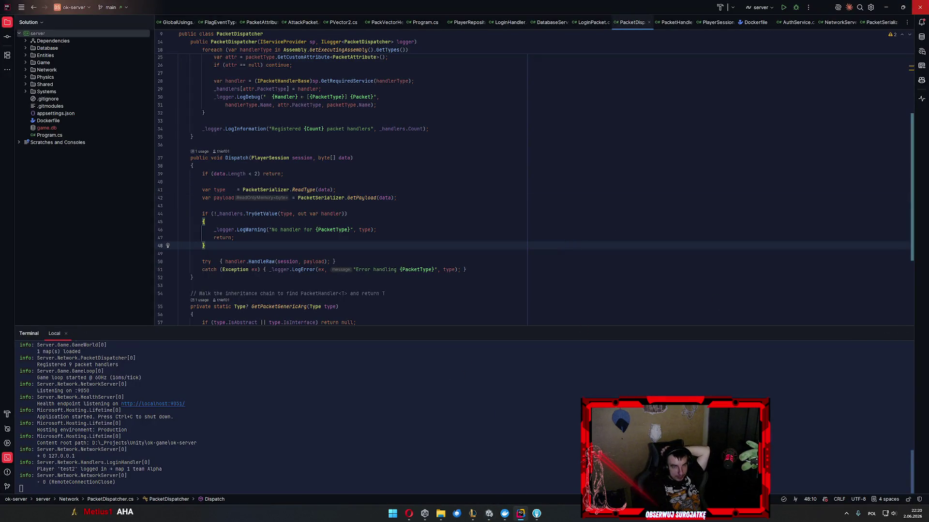
pyautogui.click(919, 8)
pyautogui.click(476, 271)
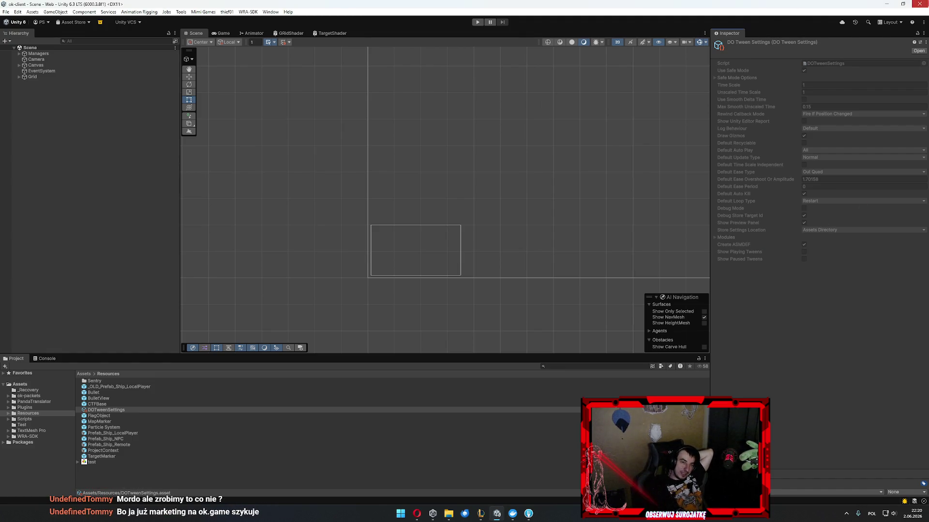
pyautogui.hotkey('alt', 'Tab')
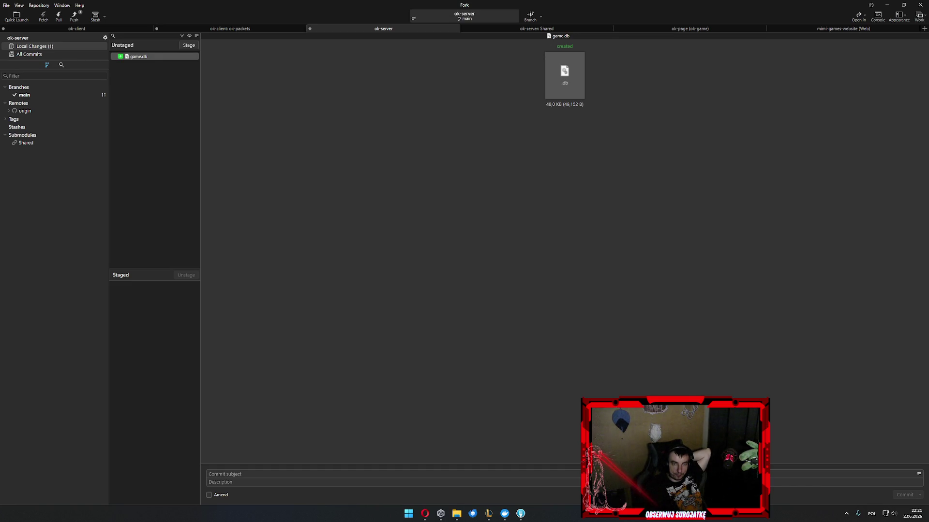
# Switch to Opera's Asana home page, briefly highlight the trial notice, and open the General project.
pyautogui.hotkey('alt', 'Tab')
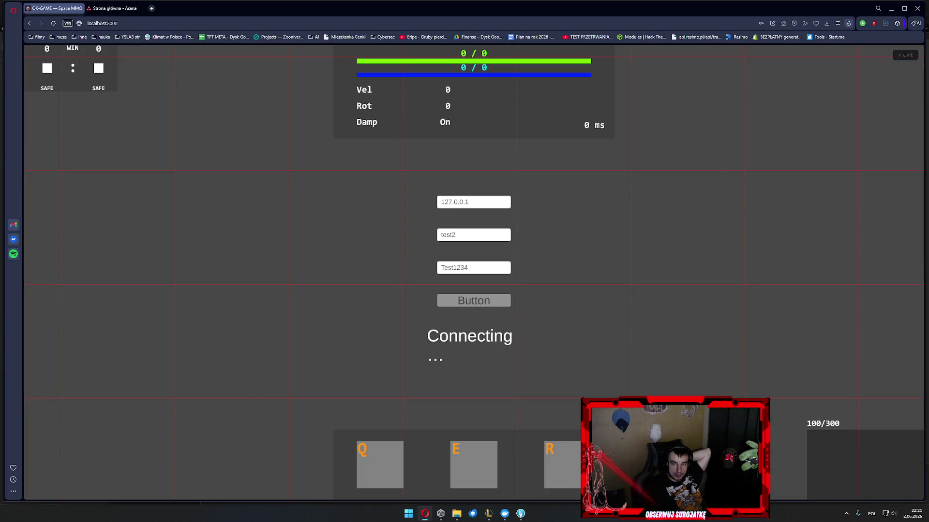
pyautogui.click(115, 8)
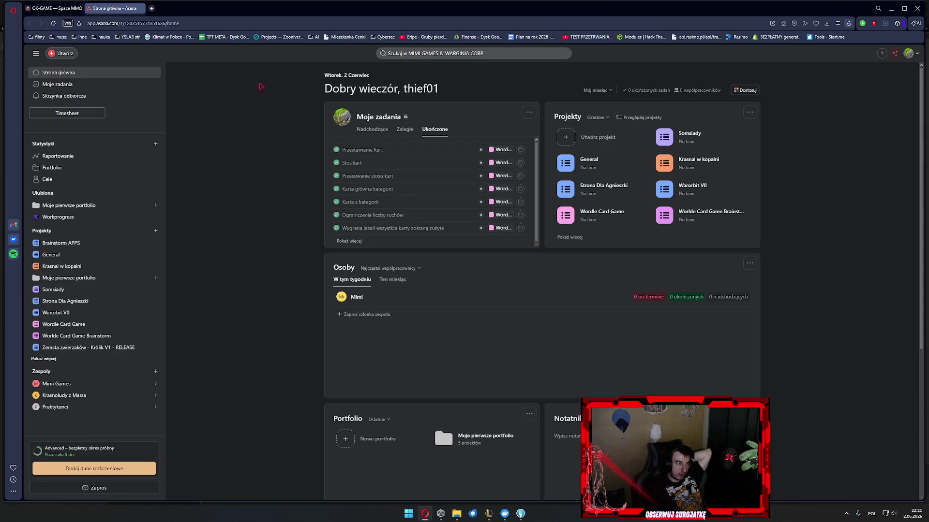
pyautogui.moveTo(76, 385)
pyautogui.moveTo(85, 458); pyautogui.dragTo(45, 446)
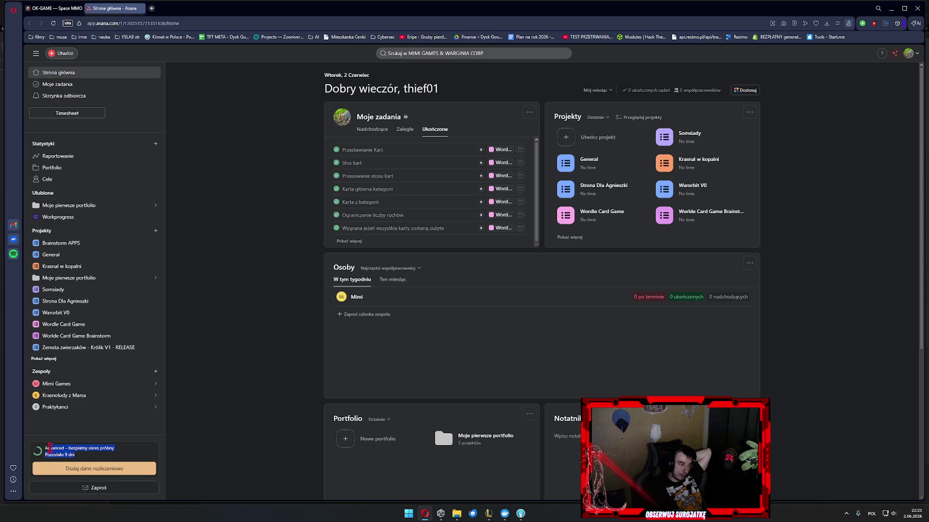
pyautogui.click(147, 424)
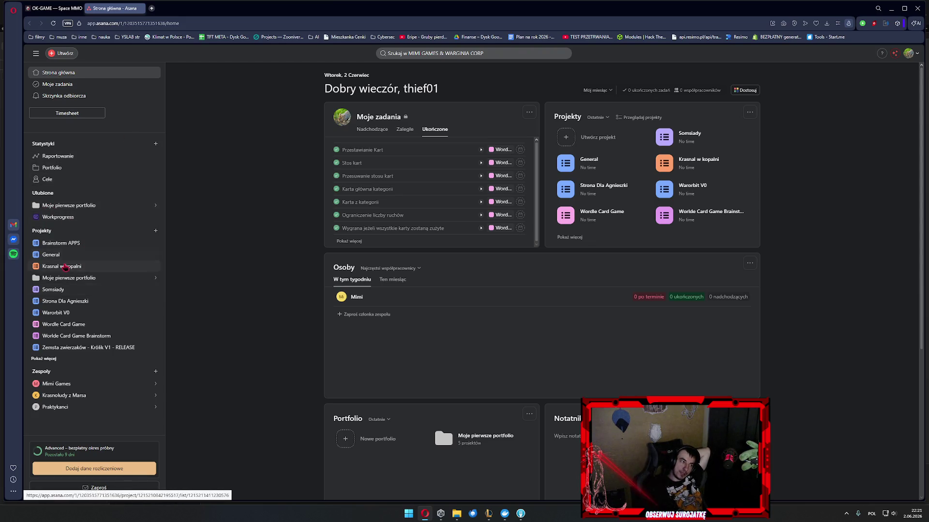
pyautogui.click(80, 254)
# Open Krasnal w kopalni, start the first task's timer, cancel manual time entry, then bring up Unity Hub.
pyautogui.click(72, 266)
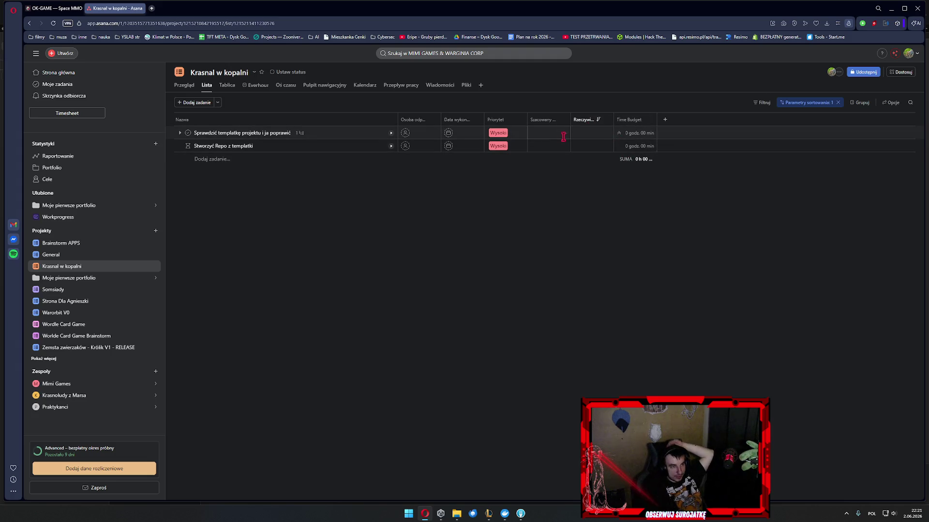
pyautogui.click(578, 134)
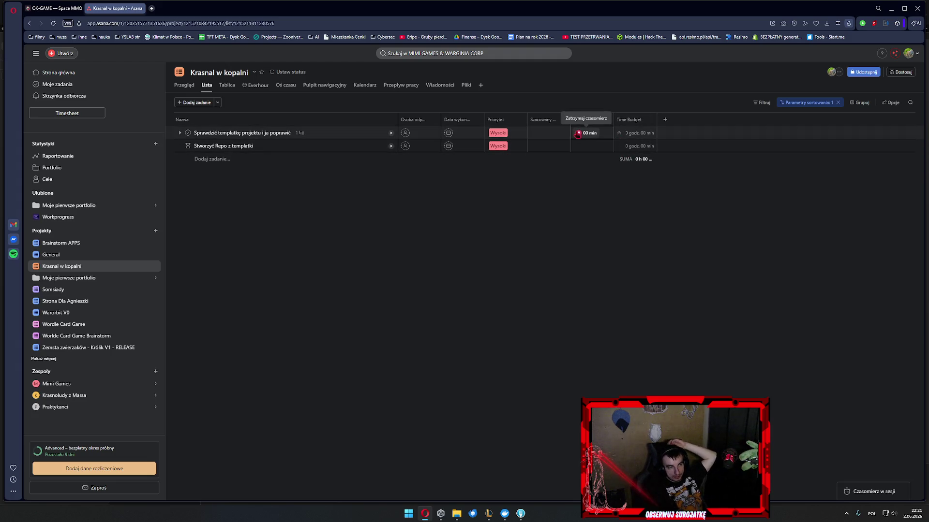
pyautogui.click(593, 134)
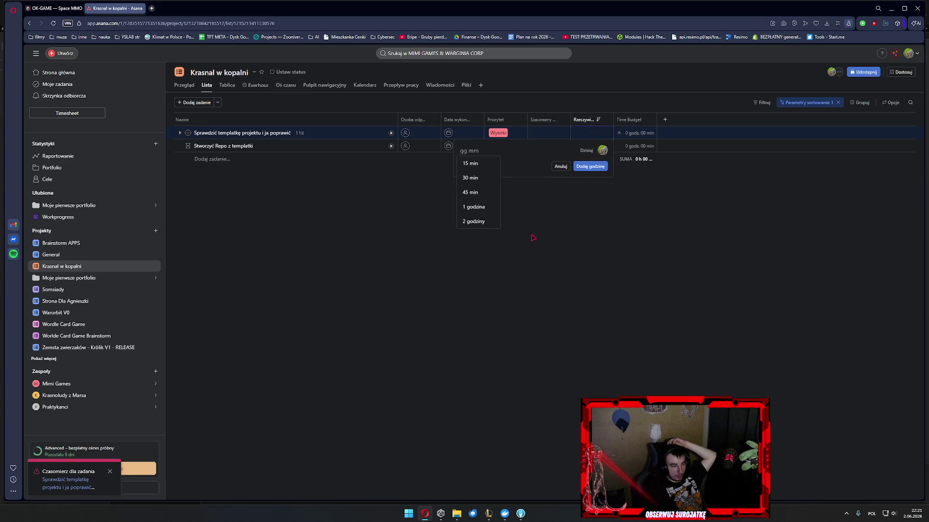
pyautogui.click(560, 166)
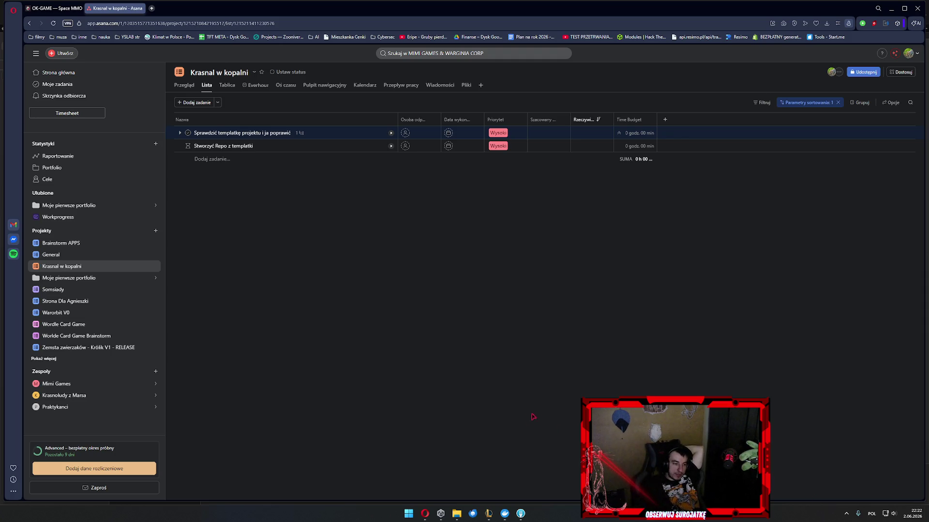
pyautogui.click(440, 513)
# Clear Unity Hub's project search so all projects are listed.
pyautogui.click(606, 172)
pyautogui.hotkey('ctrl', 'a')
pyautogui.write('spying')
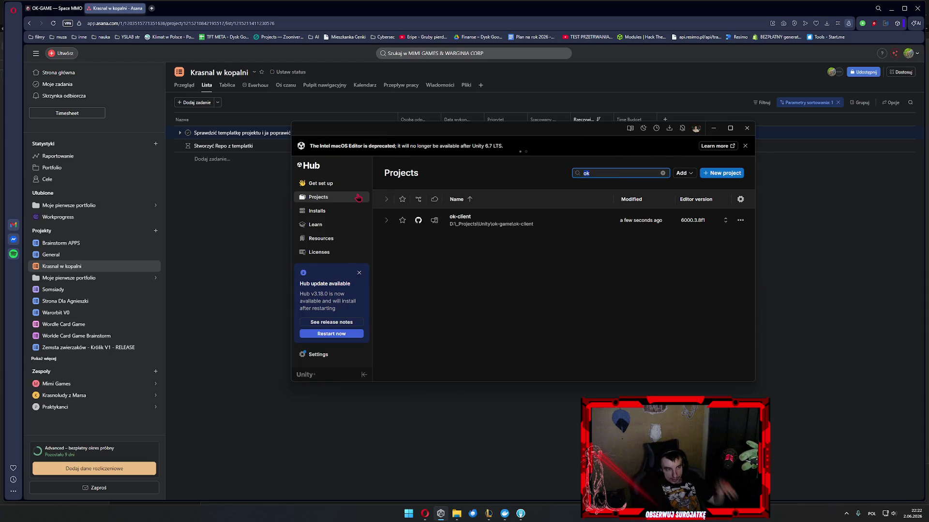
pyautogui.hotkey('ctrl', 'a')
pyautogui.press('BackSpace')
# Choose Add project from disk and browse the Unity projects folder.
pyautogui.click(682, 173)
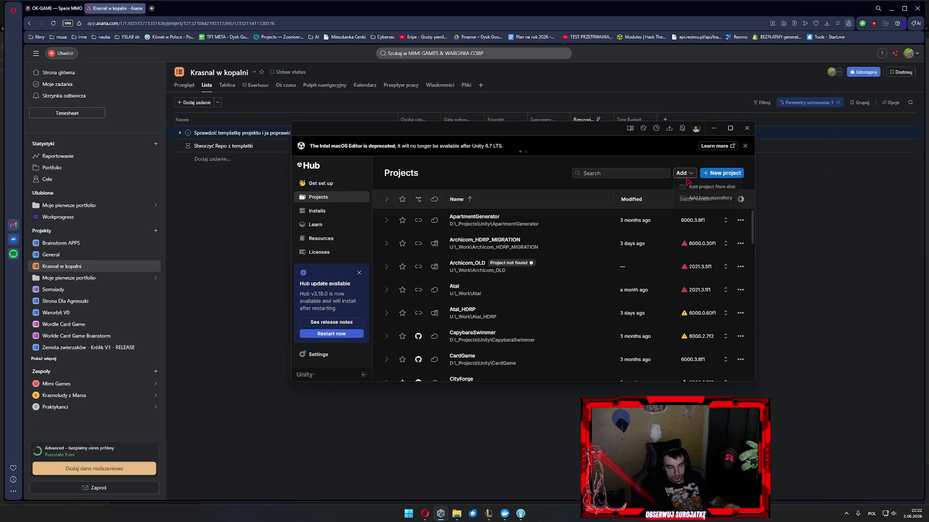
pyautogui.click(696, 187)
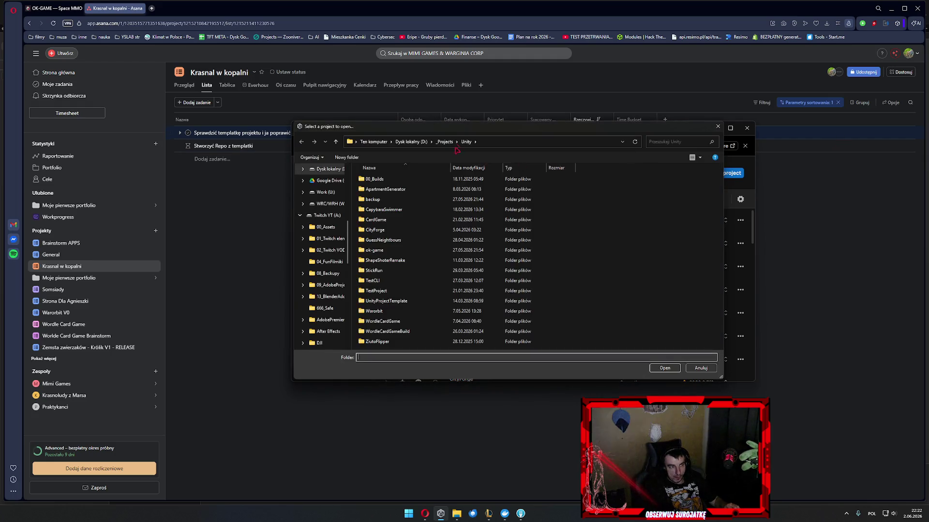
pyautogui.click(631, 258)
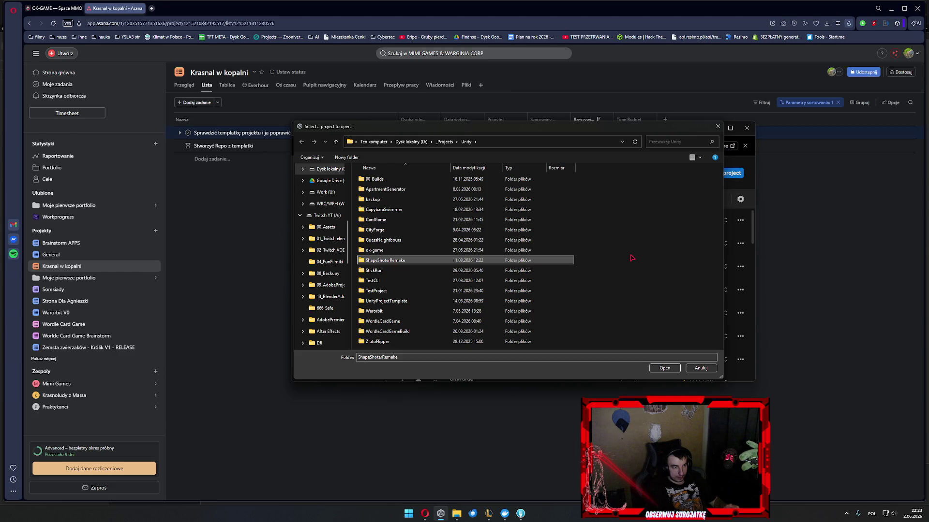
# Open github.com in a new browser tab.
pyautogui.click(152, 9)
pyautogui.write('github.com')
pyautogui.press('Return')
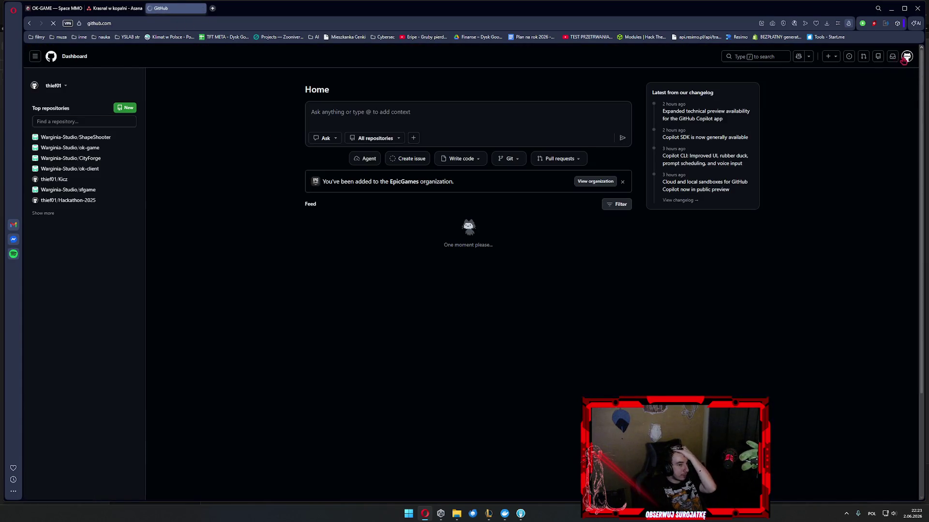
# Return to the folder dialog and add the GuessNeightbours project folder.
pyautogui.click(456, 514)
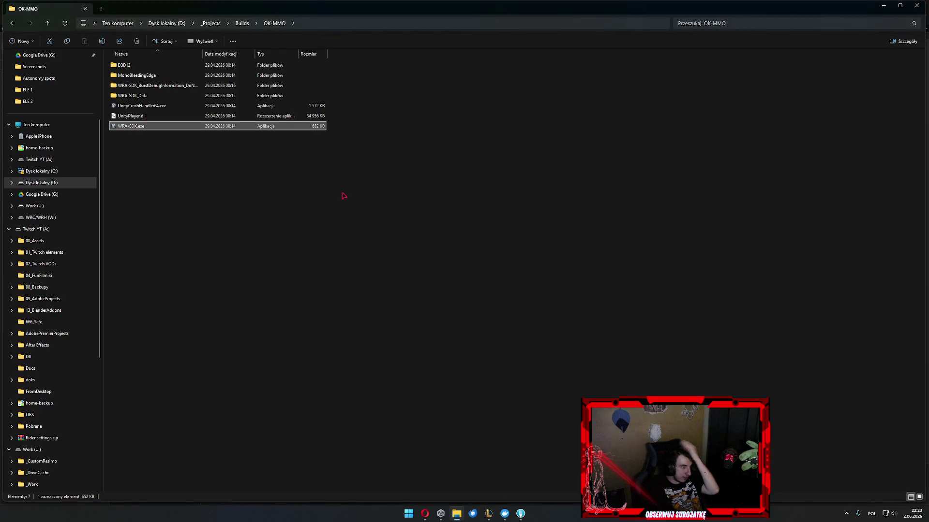
pyautogui.click(473, 514)
pyautogui.click(521, 514)
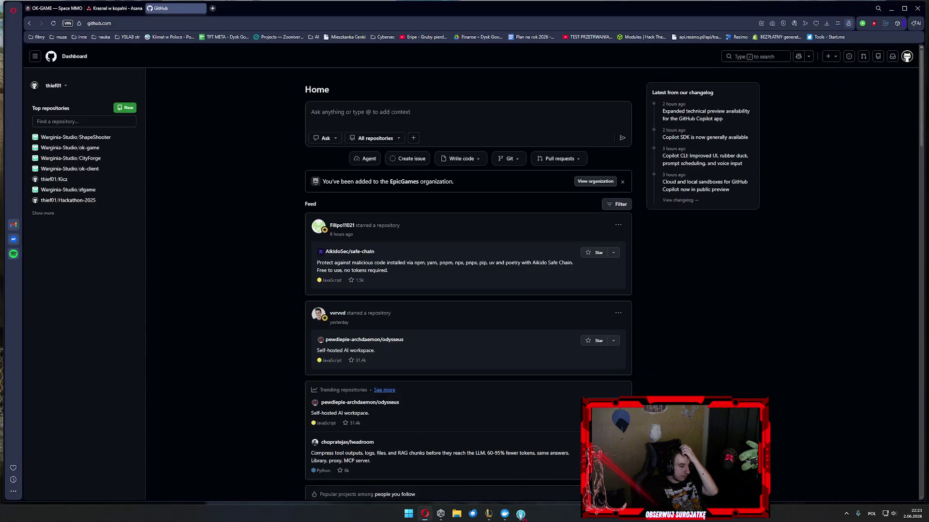
pyautogui.click(520, 514)
pyautogui.click(440, 513)
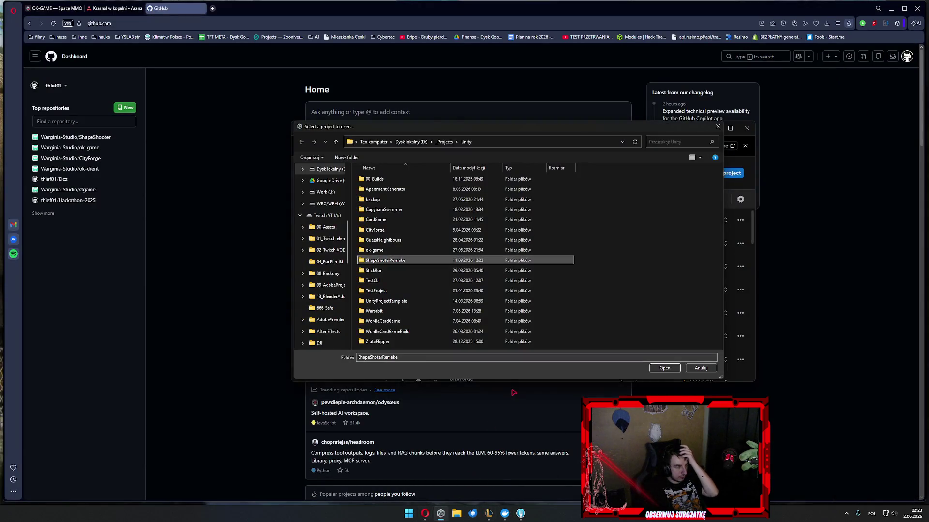
pyautogui.doubleClick(445, 242)
pyautogui.click(665, 366)
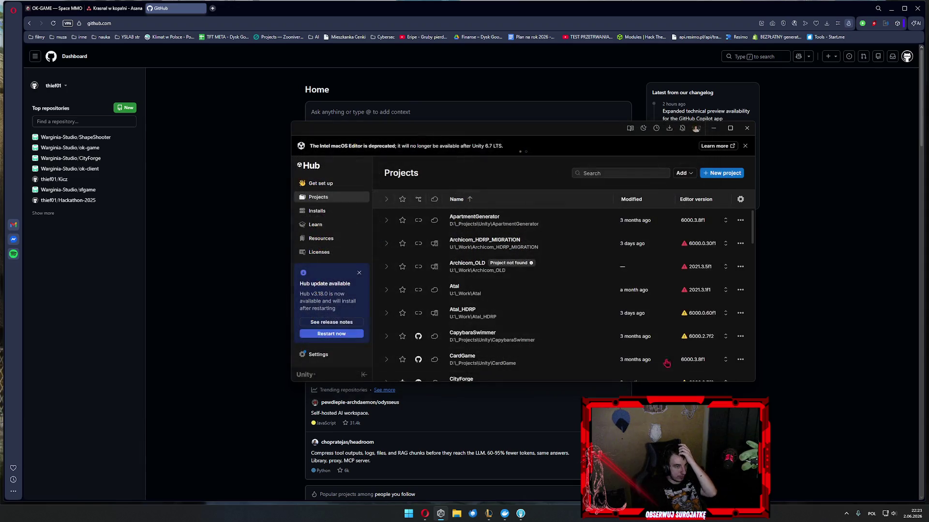
# Filter Unity Hub's projects by 'guess', then bring the browser to the front.
pyautogui.click(614, 174)
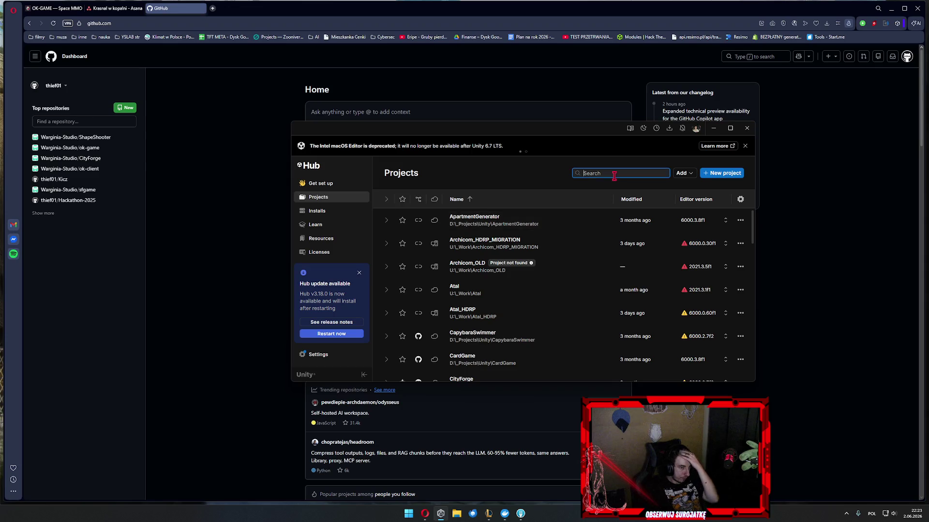
pyautogui.write('guess')
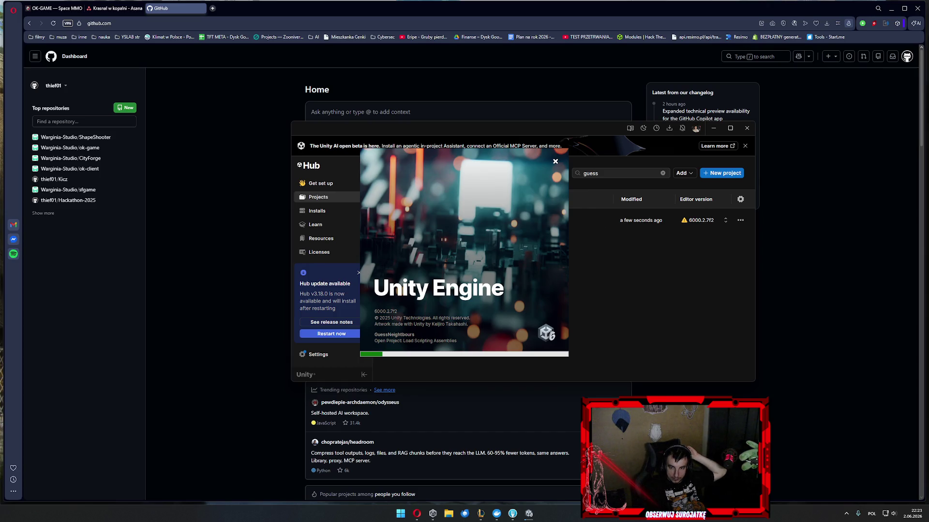
pyautogui.click(187, 249)
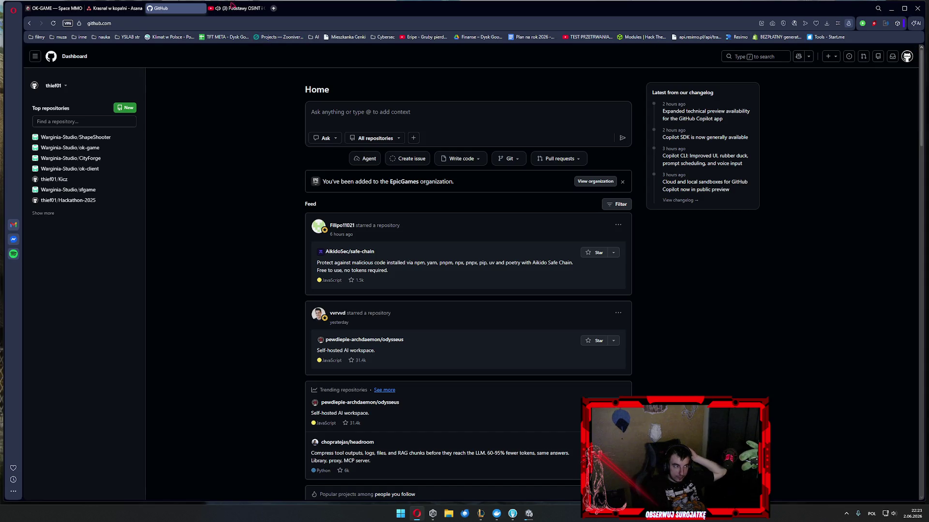
# Copy the Podstawy OSINT video's URL, then close its YouTube tab.
pyautogui.click(234, 8)
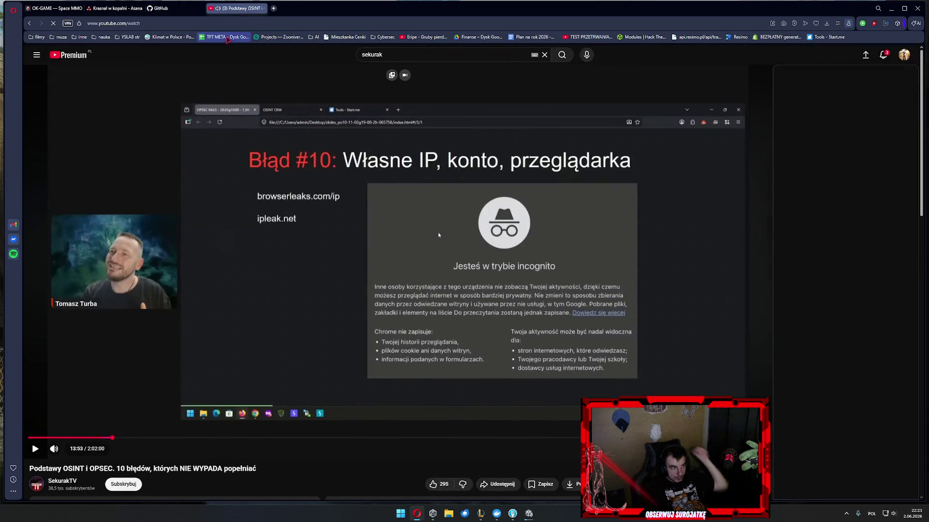
pyautogui.hotkey('ctrl', 'l')
pyautogui.hotkey('ctrl', 'c')
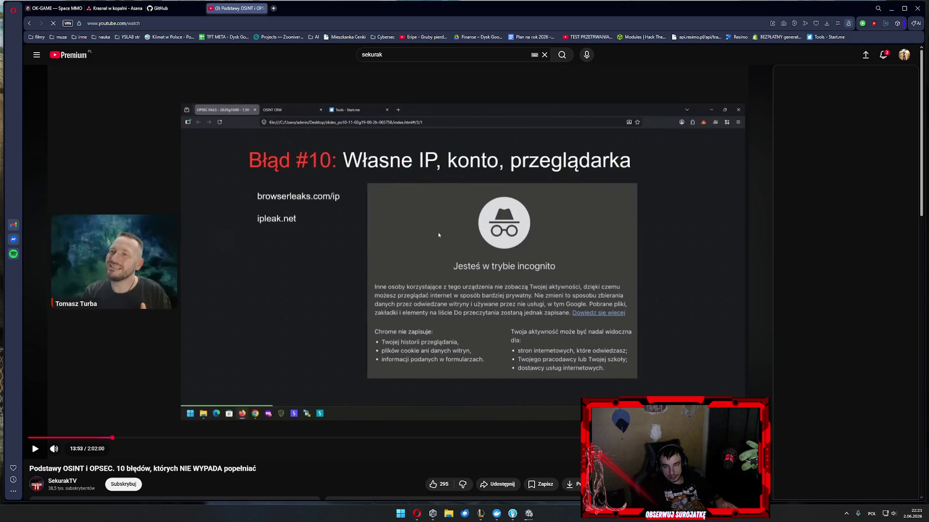
pyautogui.scroll(-5, 243, 328)
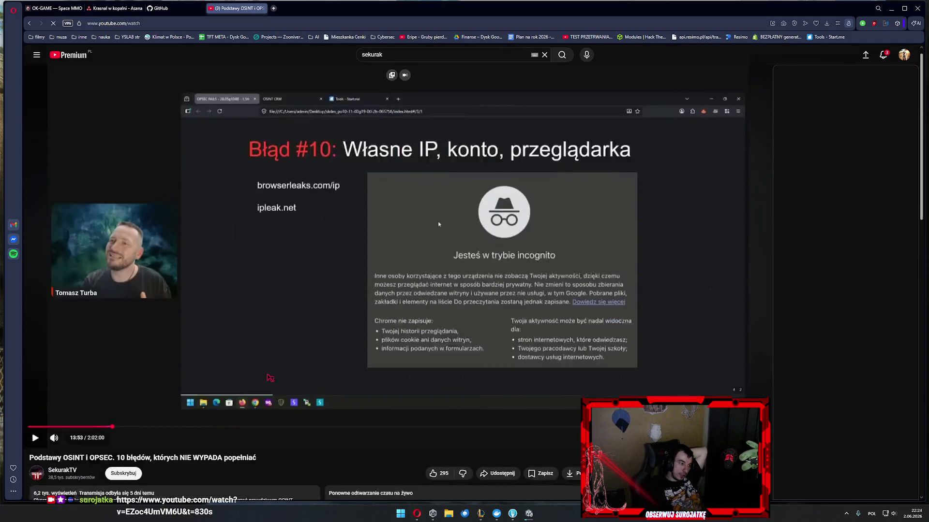
pyautogui.scroll(5, 202, 308)
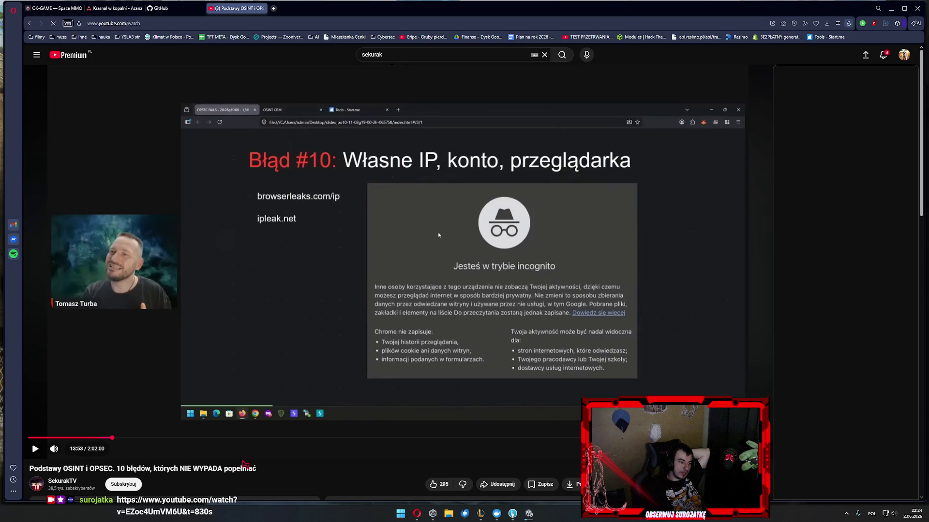
pyautogui.moveTo(226, 469); pyautogui.dragTo(233, 464)
pyautogui.click(227, 454)
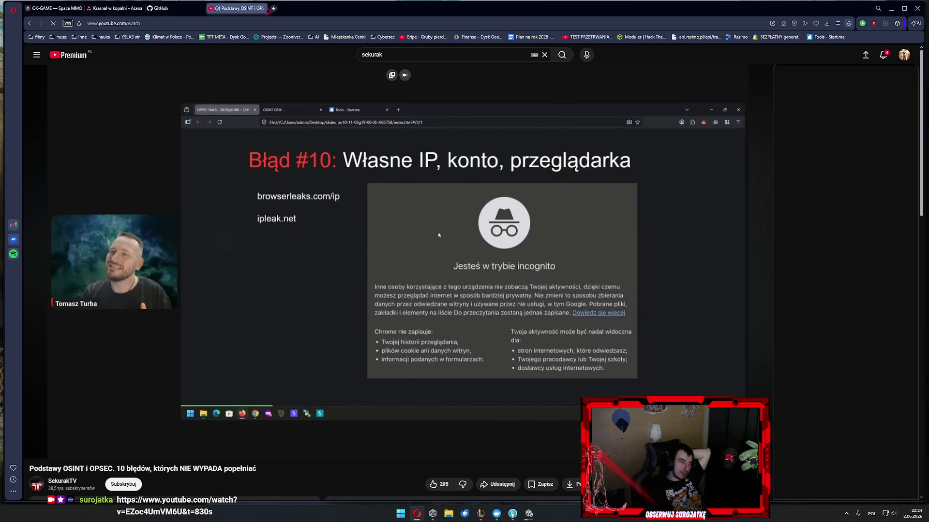
pyautogui.click(262, 9)
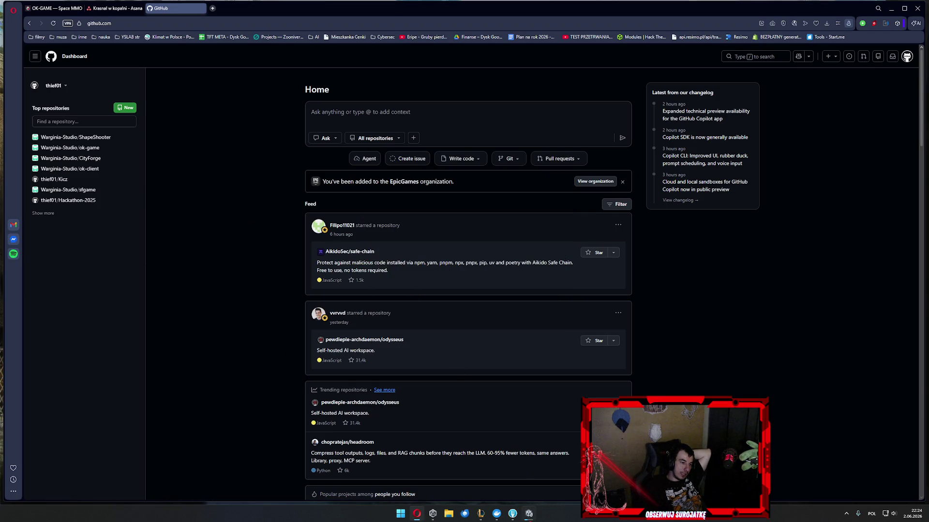
# Bring the loading Unity window to the front from the taskbar.
pyautogui.click(532, 508)
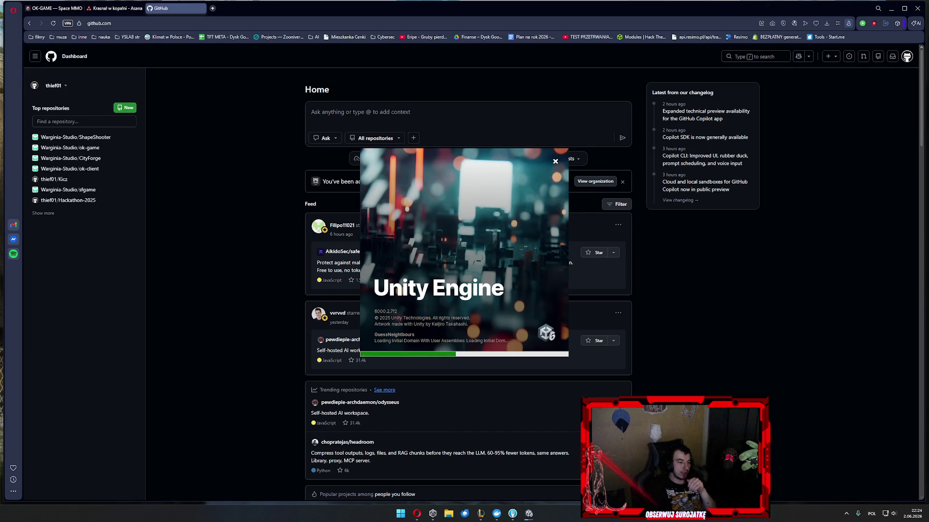
# Launch Paint and resize the canvas to 1344×949 pixels.
pyautogui.press('super')
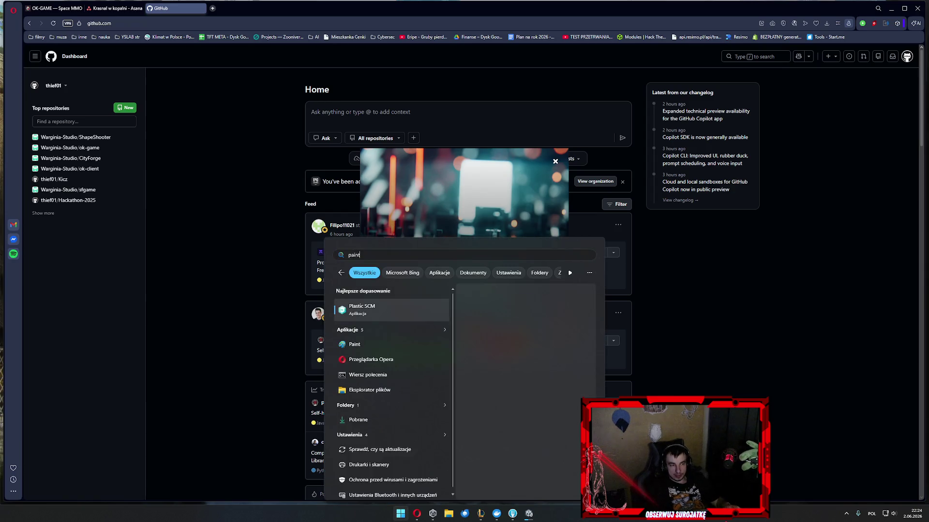
pyautogui.press('Escape')
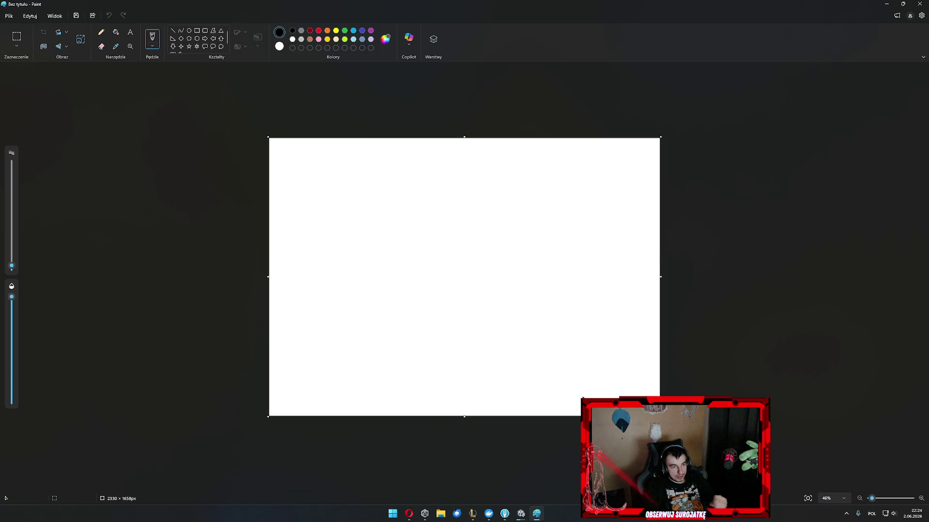
pyautogui.moveTo(660, 416)
pyautogui.mouseDown()
pyautogui.moveTo(485, 278)
pyautogui.moveTo(494, 297)
pyautogui.mouseUp()
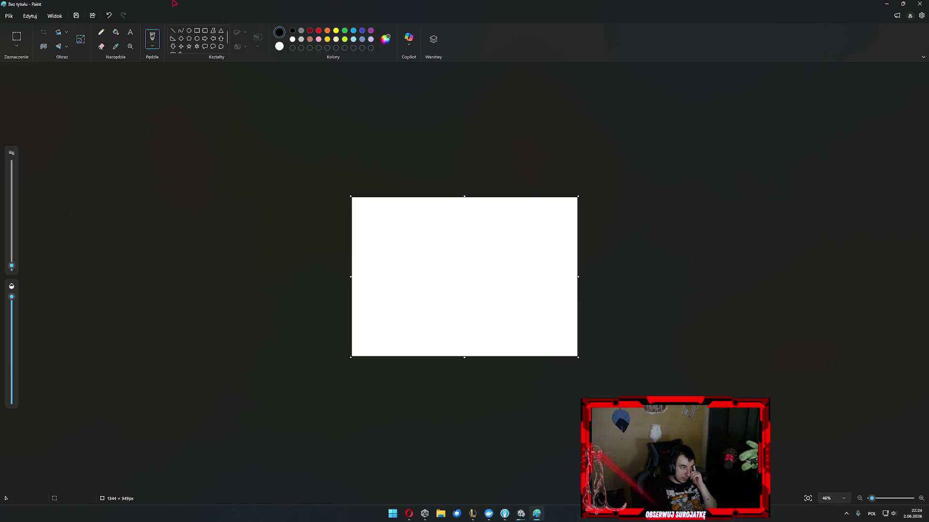
# Draw a black rectangle and position it near the canvas centre.
pyautogui.click(197, 30)
pyautogui.scroll(5, 477, 242)
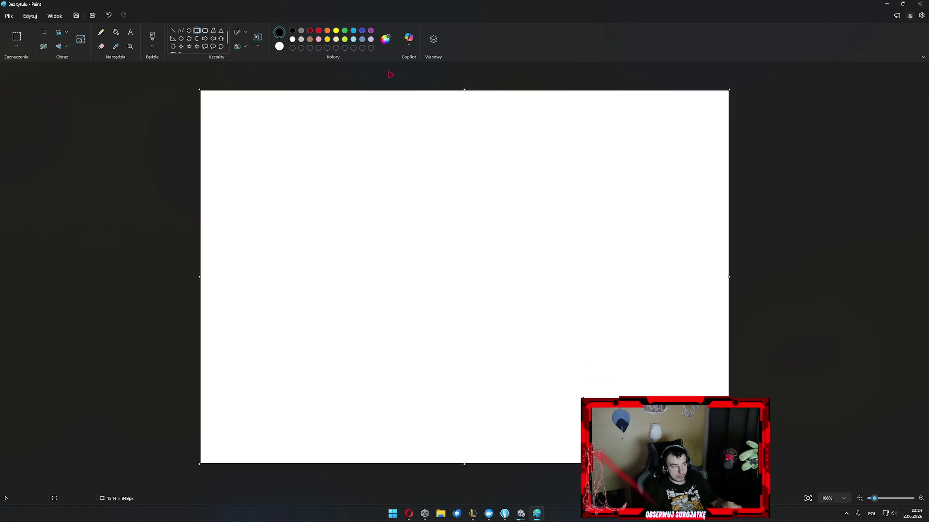
pyautogui.click(318, 30)
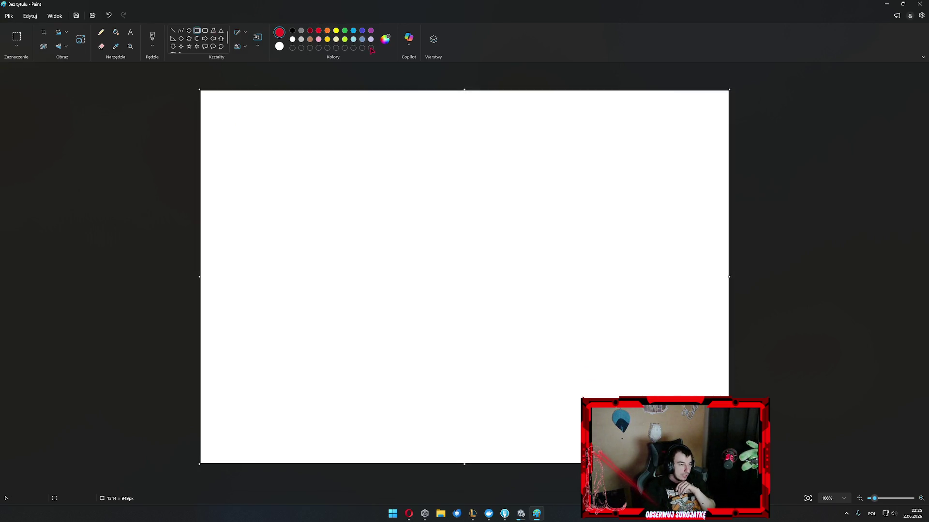
pyautogui.click(292, 31)
pyautogui.moveTo(288, 167); pyautogui.dragTo(500, 304)
pyautogui.moveTo(398, 225); pyautogui.dragTo(487, 226)
pyautogui.moveTo(591, 307); pyautogui.dragTo(518, 259)
pyautogui.moveTo(431, 209)
pyautogui.mouseDown()
pyautogui.moveTo(462, 245)
pyautogui.moveTo(439, 259)
pyautogui.mouseUp()
pyautogui.click(580, 228)
# Draw a connector line down from the rectangle, then to the right.
pyautogui.click(173, 31)
pyautogui.moveTo(453, 317); pyautogui.dragTo(455, 399)
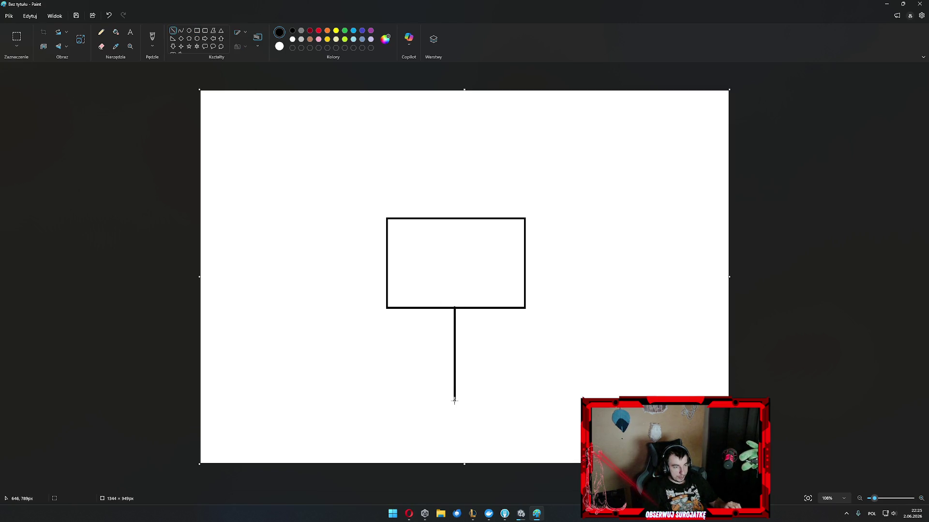
pyautogui.moveTo(454, 399); pyautogui.dragTo(584, 400)
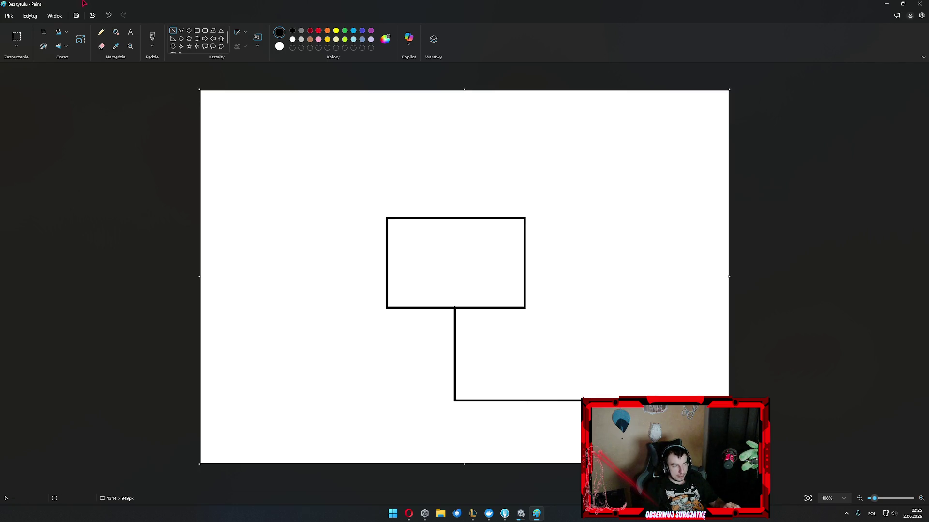
# Label the rectangle BLOC.
pyautogui.click(131, 31)
pyautogui.click(403, 249)
pyautogui.write('BLOCK')
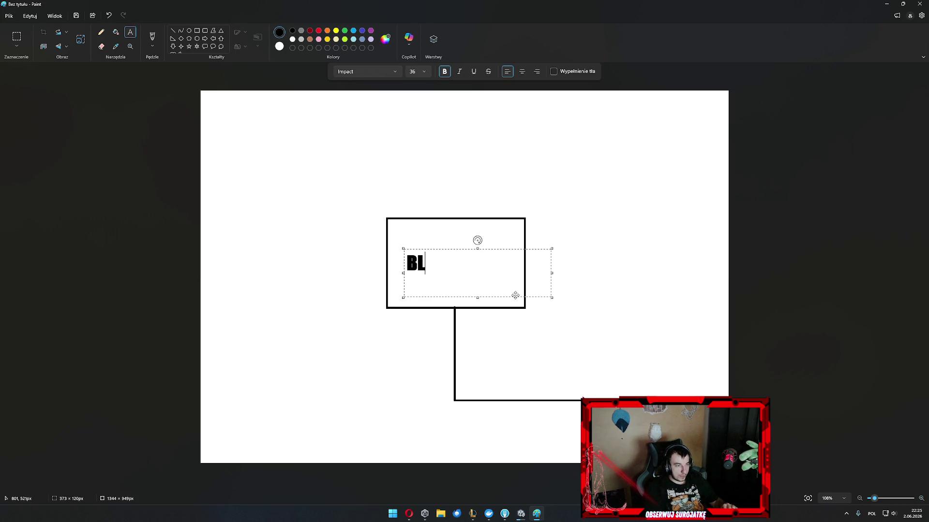
pyautogui.press('BackSpace')
pyautogui.click(621, 180)
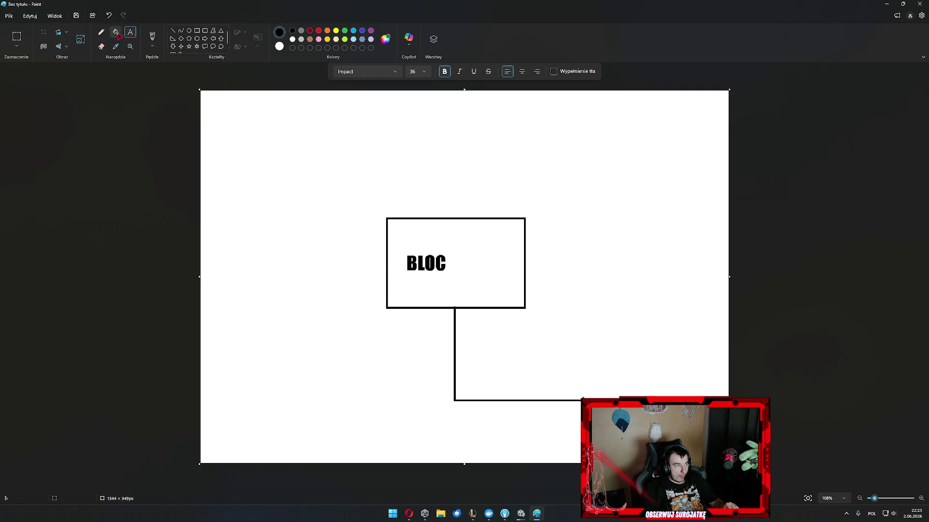
pyautogui.click(197, 30)
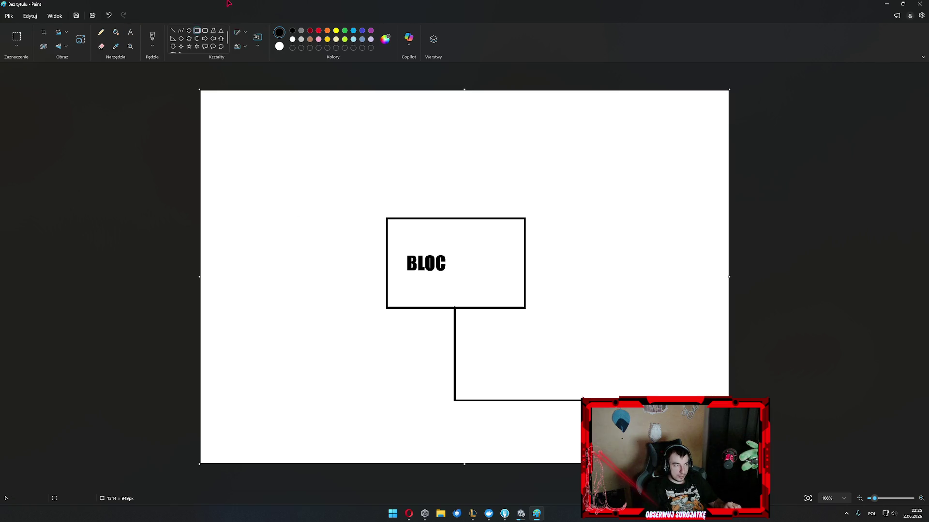
# Draw a rounded box right of BLOC and link it to the connector line.
pyautogui.moveTo(581, 320)
pyautogui.mouseDown()
pyautogui.moveTo(707, 376)
pyautogui.moveTo(645, 368)
pyautogui.moveTo(659, 368)
pyautogui.moveTo(639, 352)
pyautogui.mouseUp()
pyautogui.click(664, 395)
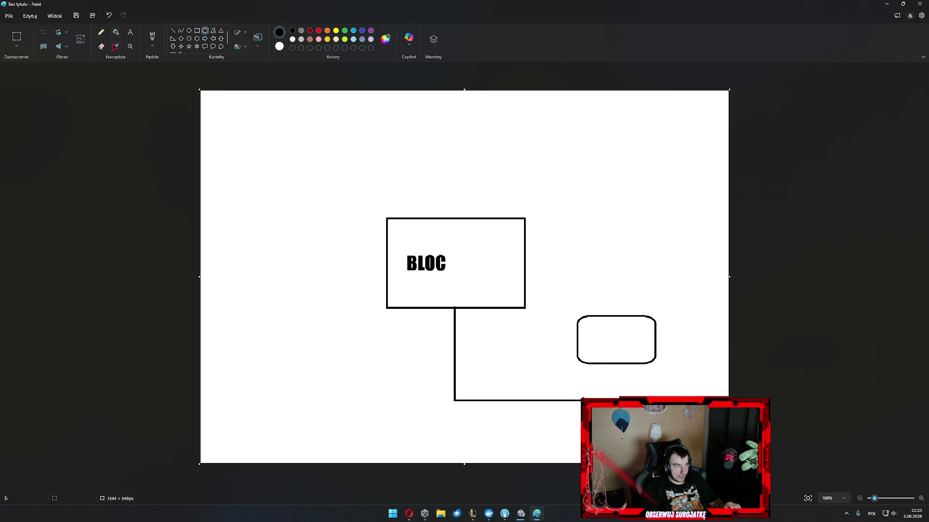
pyautogui.click(172, 30)
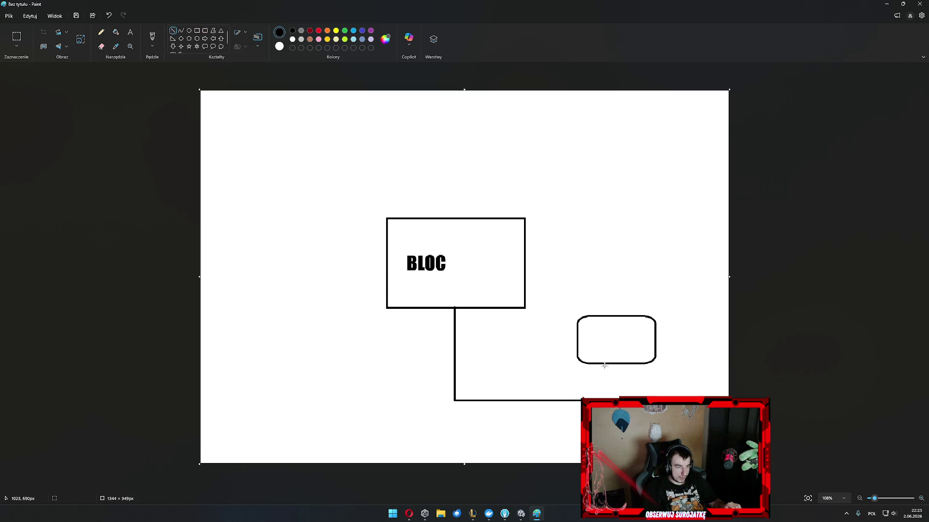
pyautogui.moveTo(615, 387); pyautogui.dragTo(615, 363)
pyautogui.click(677, 382)
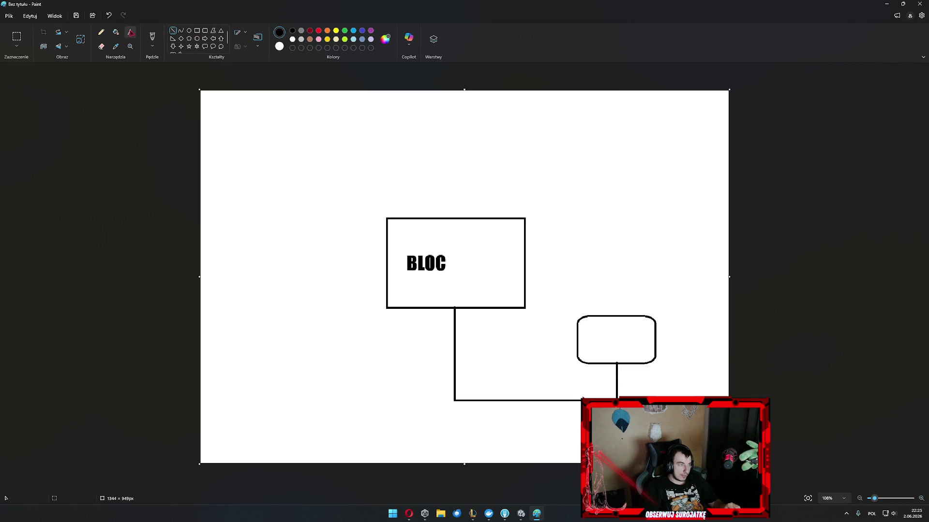
# Label the rounded box BRAMKA DOSTAWCY and type IPS in a new text box above.
pyautogui.click(130, 32)
pyautogui.click(607, 342)
pyautogui.write('B')
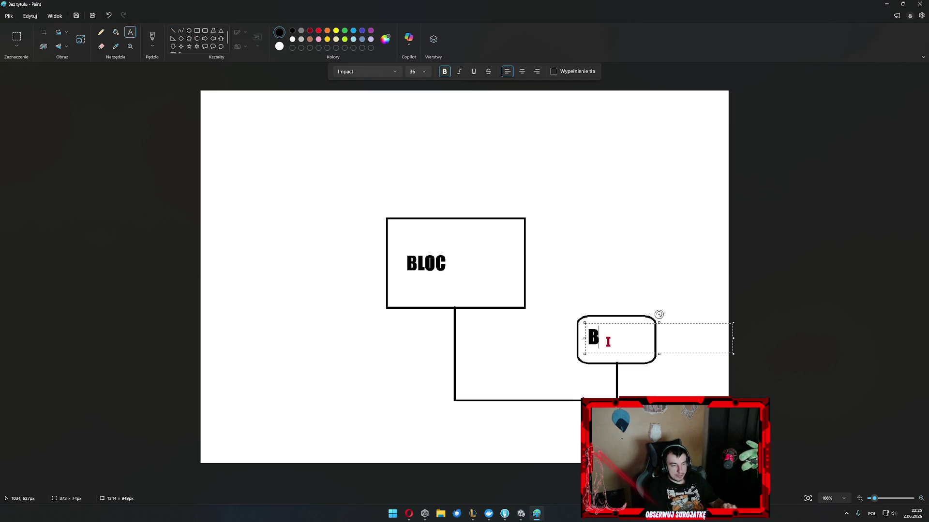
pyautogui.write('RAMKA DOSTAWCY')
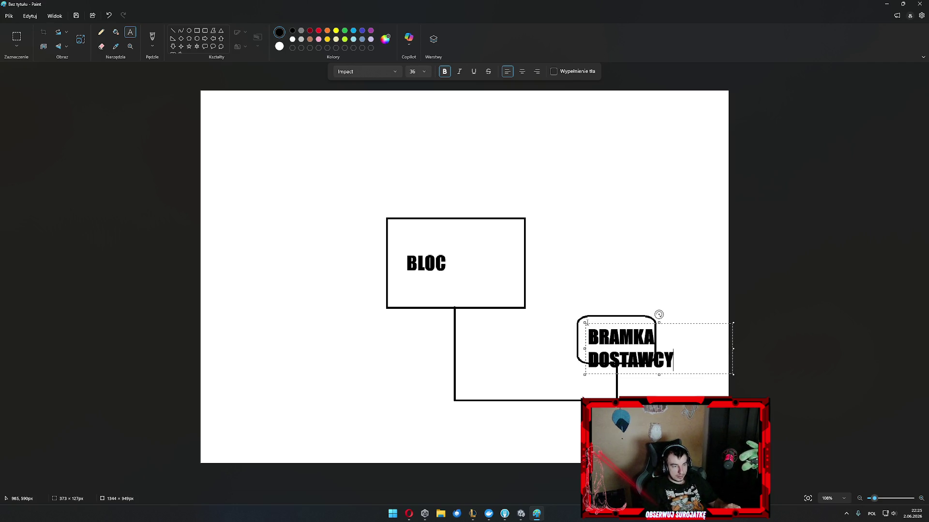
pyautogui.moveTo(584, 322); pyautogui.dragTo(577, 315)
pyautogui.click(611, 250)
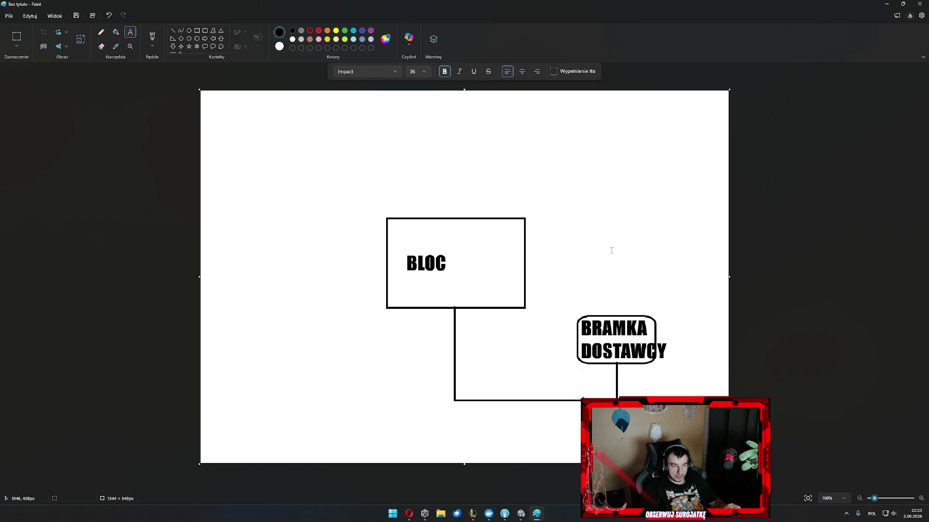
pyautogui.moveTo(580, 194); pyautogui.dragTo(673, 256)
pyautogui.write('IPS')
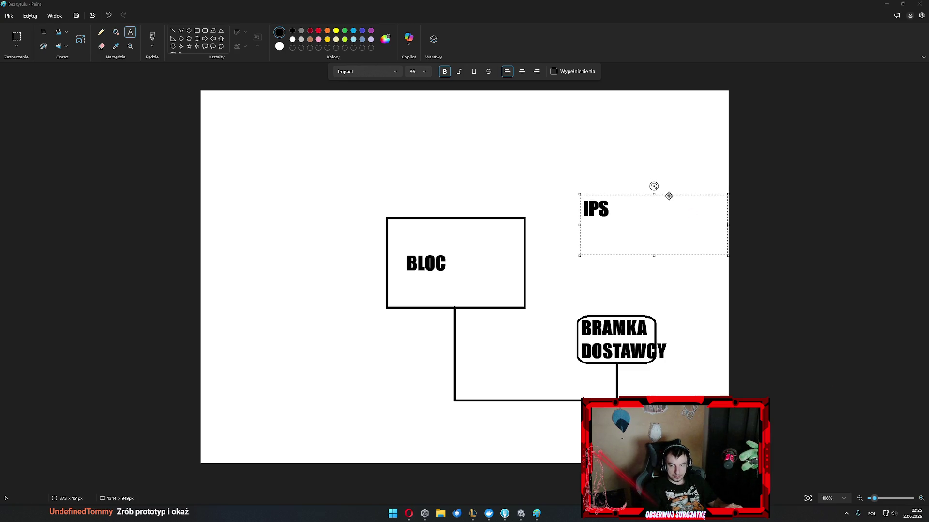
# Correct IPS to ISP, box it with a rounded rectangle, and link it to BRAMKA DOSTAWCY.
pyautogui.click(686, 216)
pyautogui.hotkey('ctrl', 'a')
pyautogui.write('ISP')
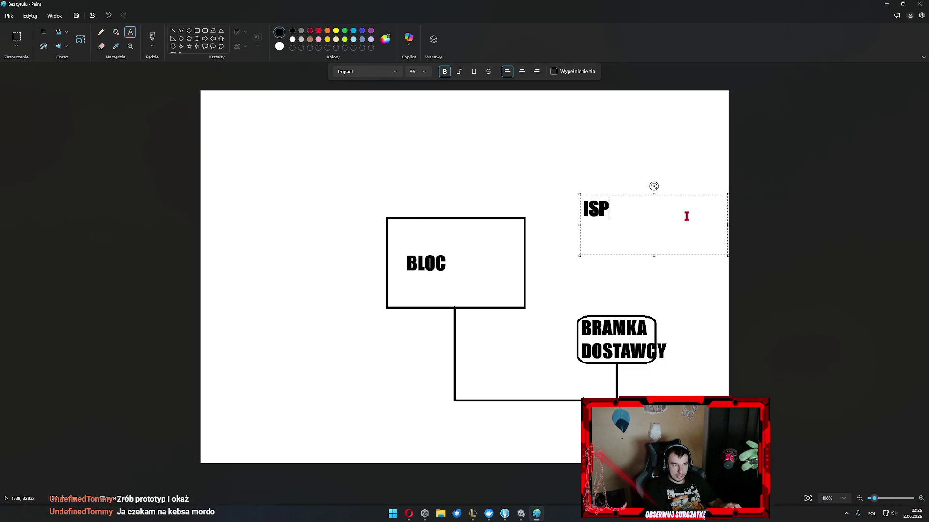
pyautogui.click(627, 178)
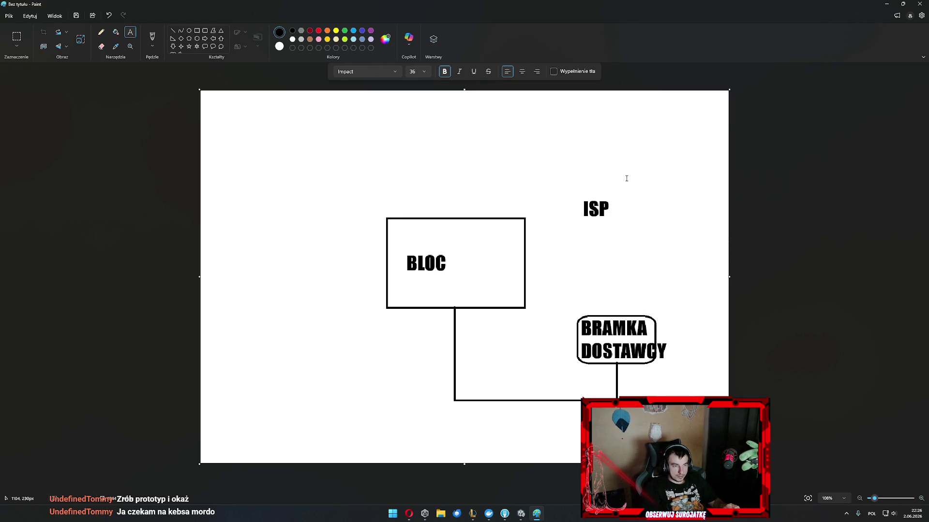
pyautogui.click(205, 31)
pyautogui.moveTo(577, 163); pyautogui.dragTo(618, 253)
pyautogui.press('Return')
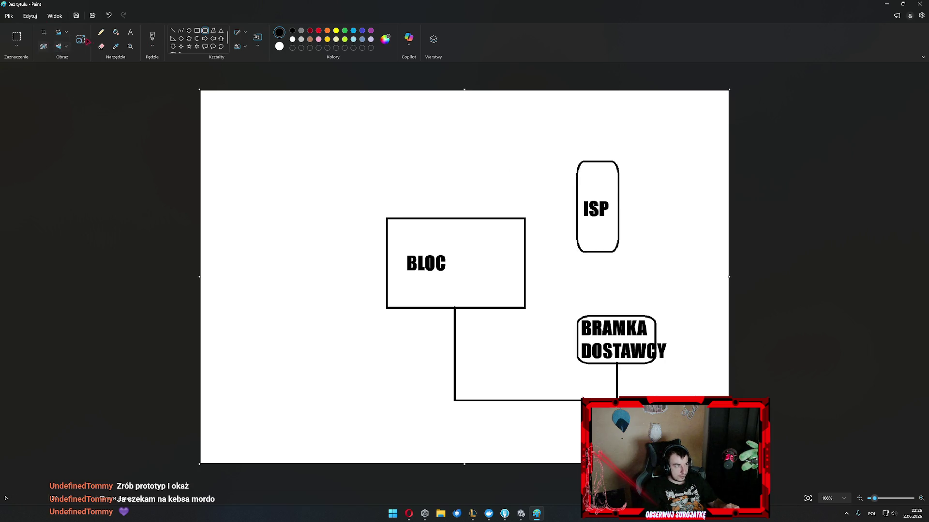
pyautogui.click(173, 31)
pyautogui.moveTo(602, 315); pyautogui.dragTo(602, 251)
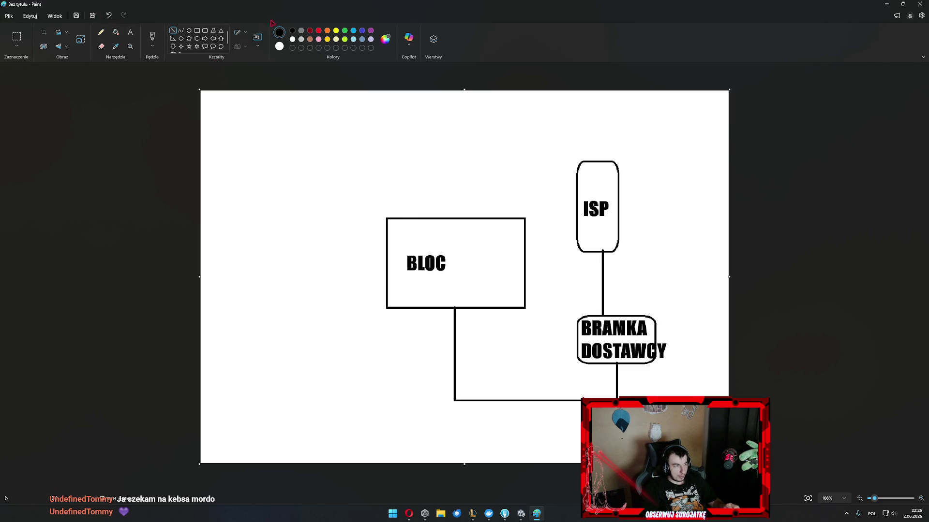
# Add a rounded box labelled INTERNET above and left of BLOC.
pyautogui.click(206, 30)
pyautogui.moveTo(325, 122); pyautogui.dragTo(454, 179)
pyautogui.click(234, 110)
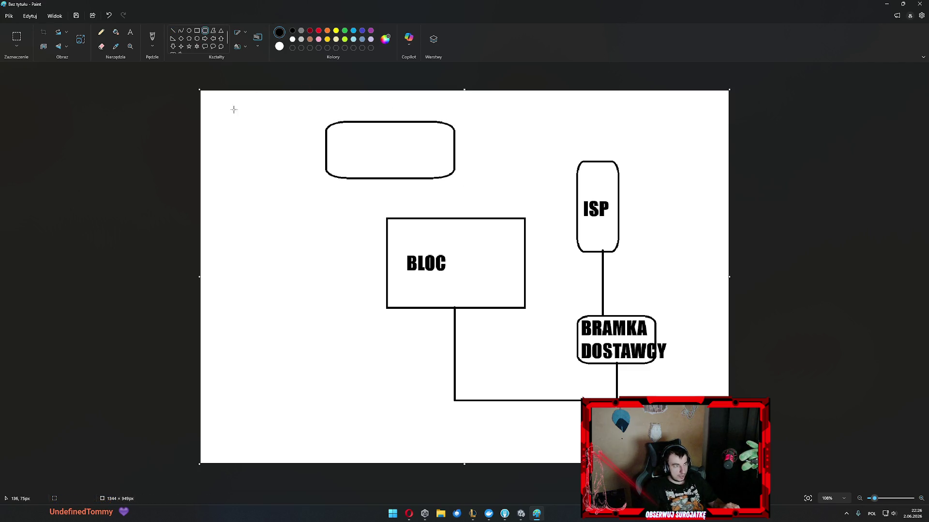
pyautogui.click(129, 33)
pyautogui.click(346, 134)
pyautogui.write('INTERNET')
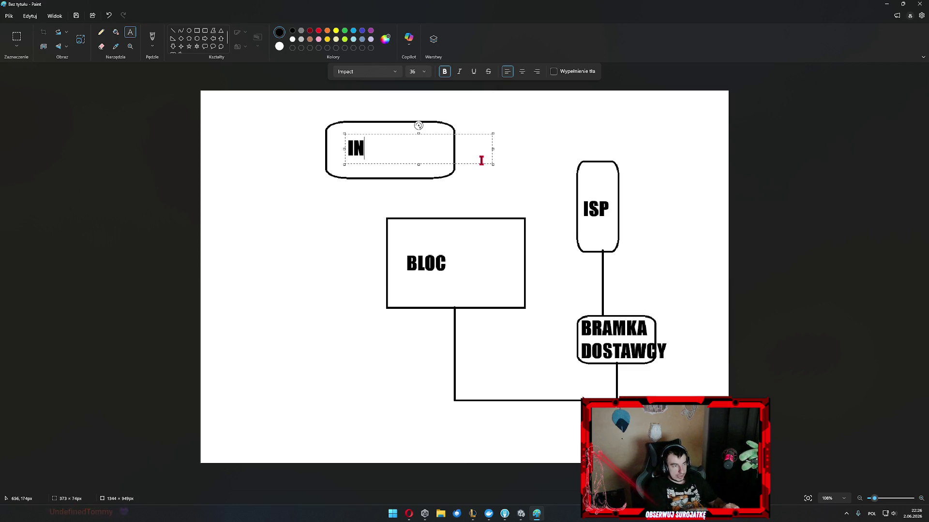
pyautogui.click(348, 104)
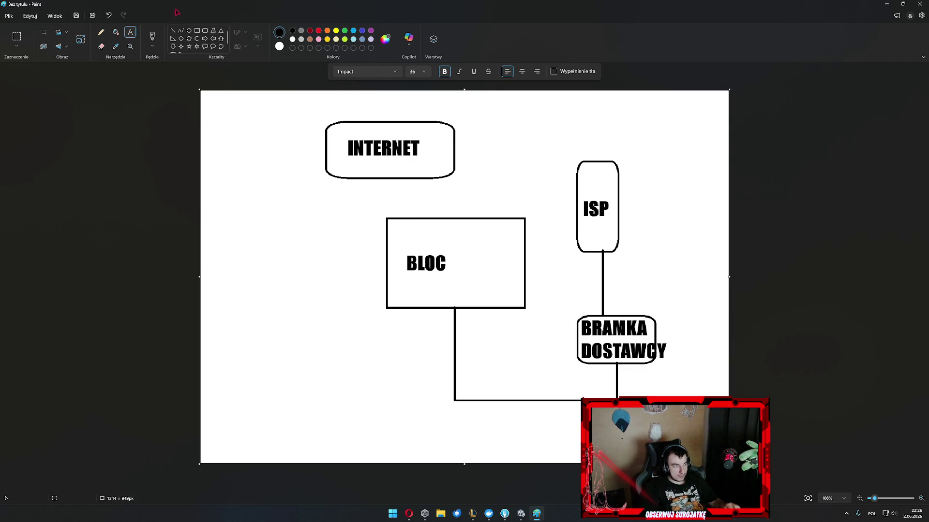
pyautogui.click(173, 30)
# Draw lines out from the ISP box, then a red rectangle inside BLOC.
pyautogui.moveTo(596, 159)
pyautogui.mouseDown()
pyautogui.moveTo(598, 131)
pyautogui.moveTo(470, 130)
pyautogui.mouseUp()
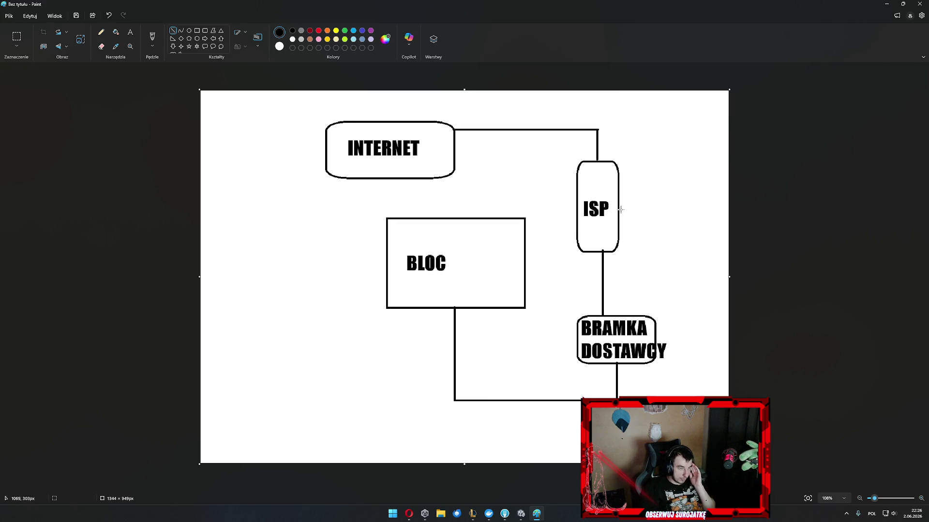
pyautogui.moveTo(619, 208)
pyautogui.mouseDown()
pyautogui.moveTo(684, 208)
pyautogui.moveTo(702, 279)
pyautogui.moveTo(689, 417)
pyautogui.moveTo(357, 424)
pyautogui.mouseUp()
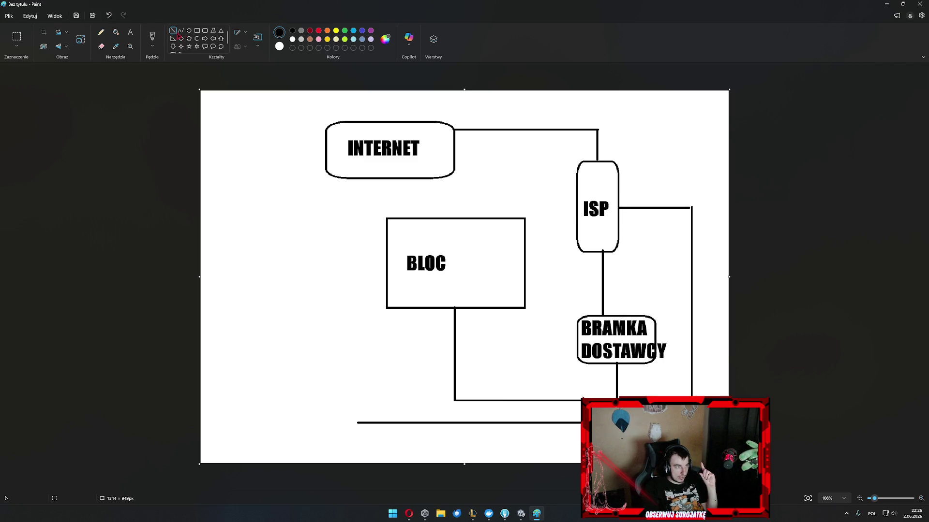
pyautogui.click(197, 30)
pyautogui.click(318, 30)
pyautogui.moveTo(246, 206)
pyautogui.mouseDown()
pyautogui.moveTo(305, 253)
pyautogui.moveTo(288, 246)
pyautogui.moveTo(301, 260)
pyautogui.moveTo(281, 240)
pyautogui.moveTo(483, 309)
pyautogui.moveTo(463, 305)
pyautogui.moveTo(463, 377)
pyautogui.moveTo(547, 394)
pyautogui.moveTo(622, 356)
pyautogui.moveTo(625, 321)
pyautogui.moveTo(611, 283)
pyautogui.moveTo(615, 169)
pyautogui.moveTo(553, 138)
pyautogui.moveTo(413, 137)
pyautogui.moveTo(394, 68)
pyautogui.moveTo(492, 338)
pyautogui.moveTo(399, 236)
pyautogui.moveTo(410, 234)
pyautogui.moveTo(410, 274)
pyautogui.moveTo(523, 232)
pyautogui.moveTo(514, 257)
pyautogui.moveTo(482, 288)
pyautogui.moveTo(459, 255)
pyautogui.moveTo(535, 272)
pyautogui.moveTo(445, 277)
pyautogui.moveTo(593, 251)
pyautogui.moveTo(497, 283)
pyautogui.mouseUp()
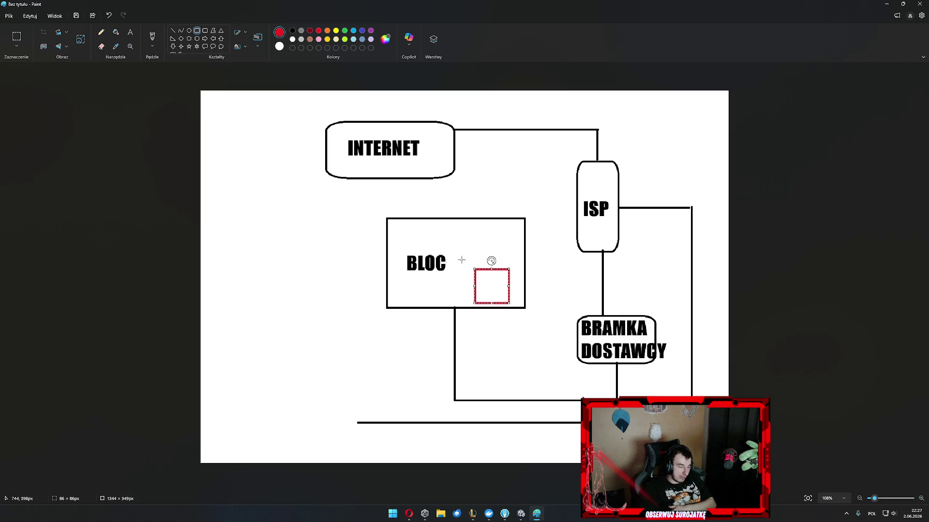
# Move the red rectangle to BLOC's bottom edge, then bring Unity forward.
pyautogui.moveTo(494, 294)
pyautogui.mouseDown()
pyautogui.moveTo(451, 316)
pyautogui.moveTo(455, 398)
pyautogui.moveTo(479, 408)
pyautogui.moveTo(590, 403)
pyautogui.moveTo(477, 275)
pyautogui.moveTo(422, 267)
pyautogui.moveTo(421, 238)
pyautogui.moveTo(459, 290)
pyautogui.moveTo(455, 400)
pyautogui.moveTo(586, 404)
pyautogui.moveTo(611, 393)
pyautogui.moveTo(612, 174)
pyautogui.moveTo(462, 146)
pyautogui.moveTo(600, 208)
pyautogui.moveTo(457, 256)
pyautogui.moveTo(519, 312)
pyautogui.moveTo(405, 262)
pyautogui.moveTo(430, 283)
pyautogui.moveTo(535, 294)
pyautogui.moveTo(487, 303)
pyautogui.mouseUp()
pyautogui.click(480, 275)
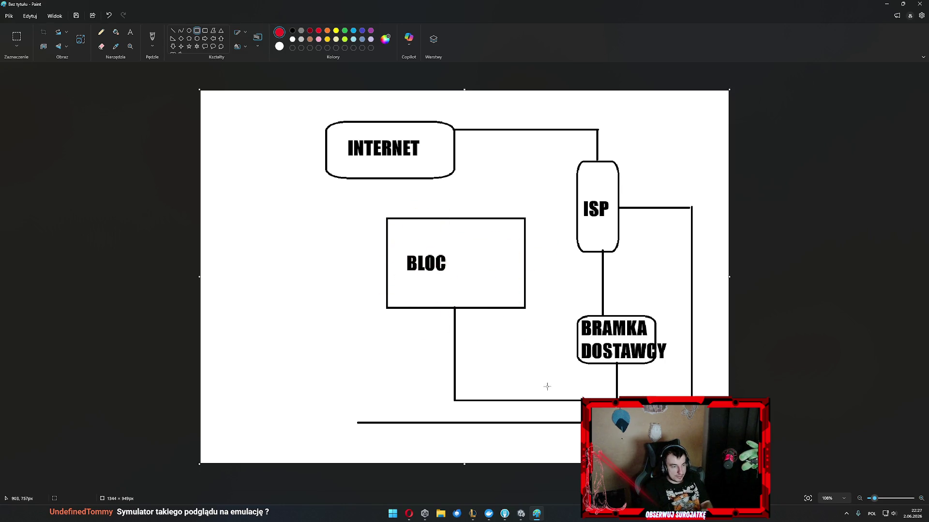
pyautogui.click(521, 514)
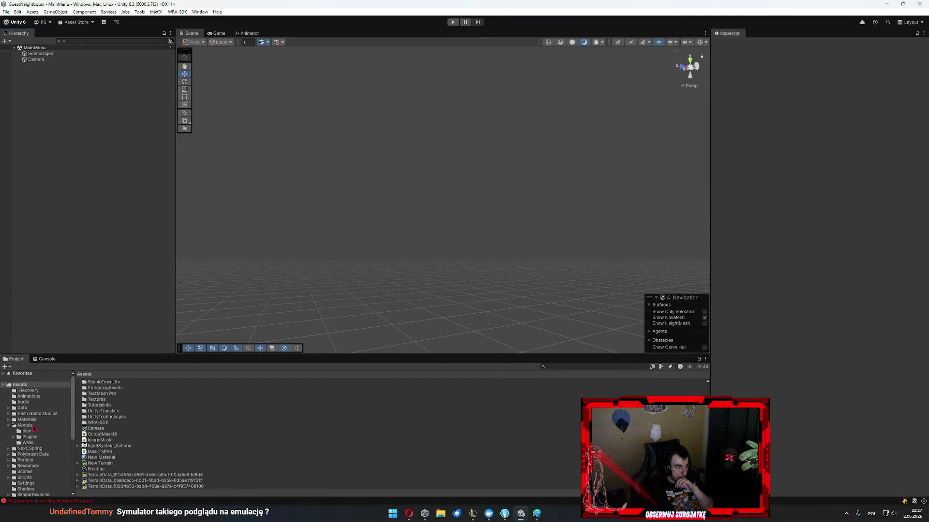
# Open the _Recovery assets folder and start the game in play mode.
pyautogui.click(33, 426)
pyautogui.click(29, 390)
pyautogui.click(29, 391)
pyautogui.press('Escape')
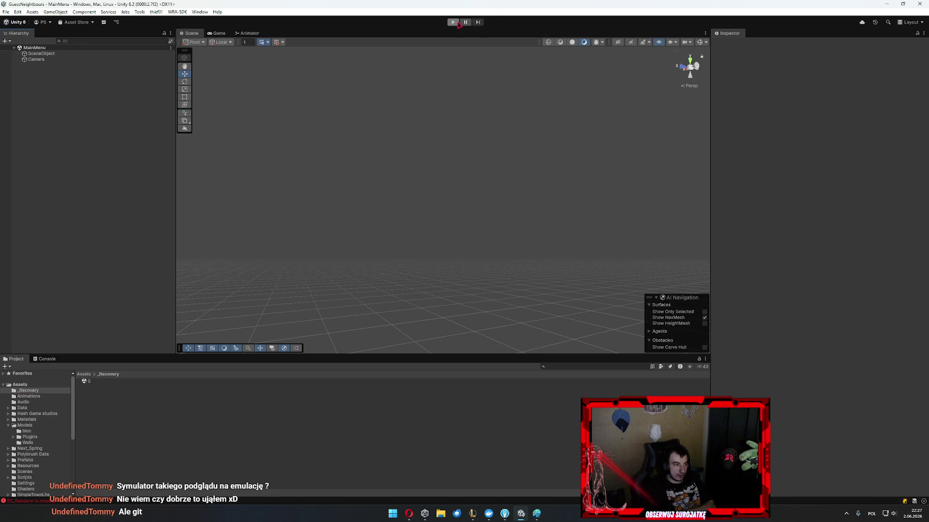
pyautogui.click(453, 22)
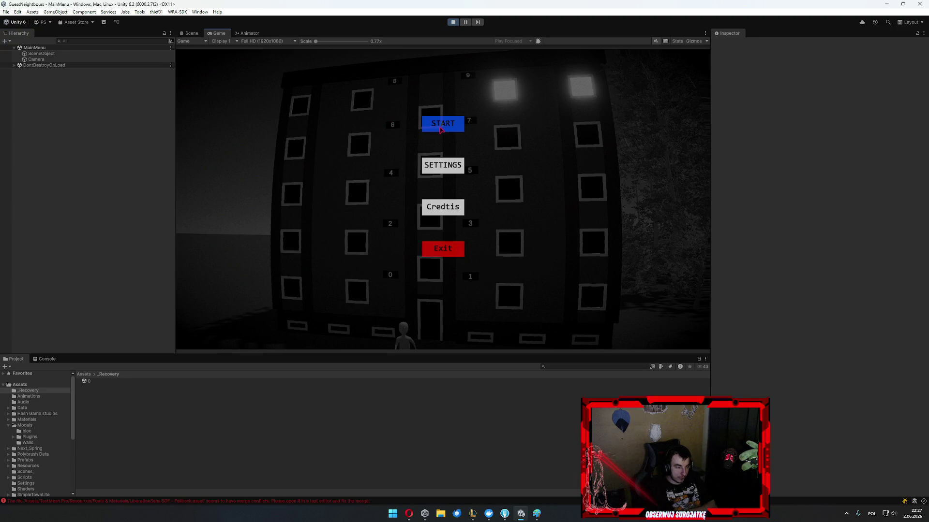
# Start Map_01 from the level screen, restart it via MENU, and zoom the camera.
pyautogui.click(428, 125)
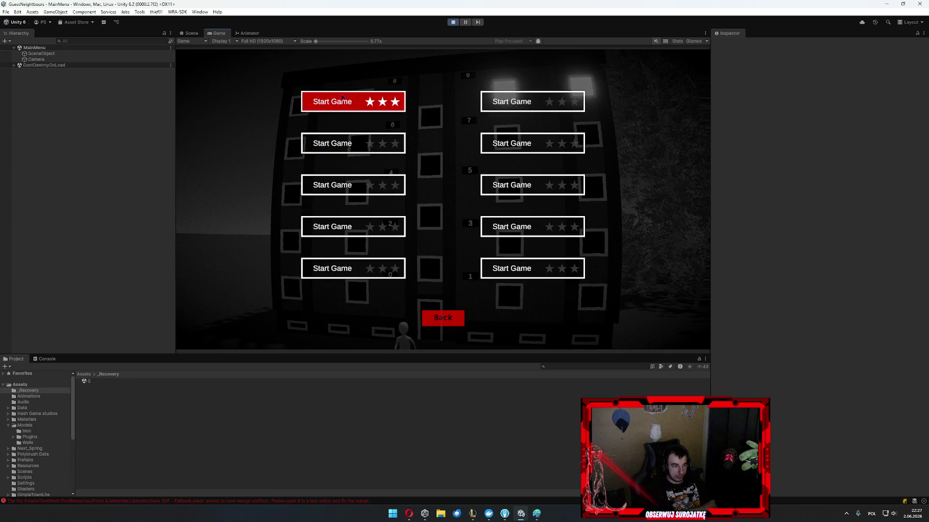
pyautogui.click(355, 104)
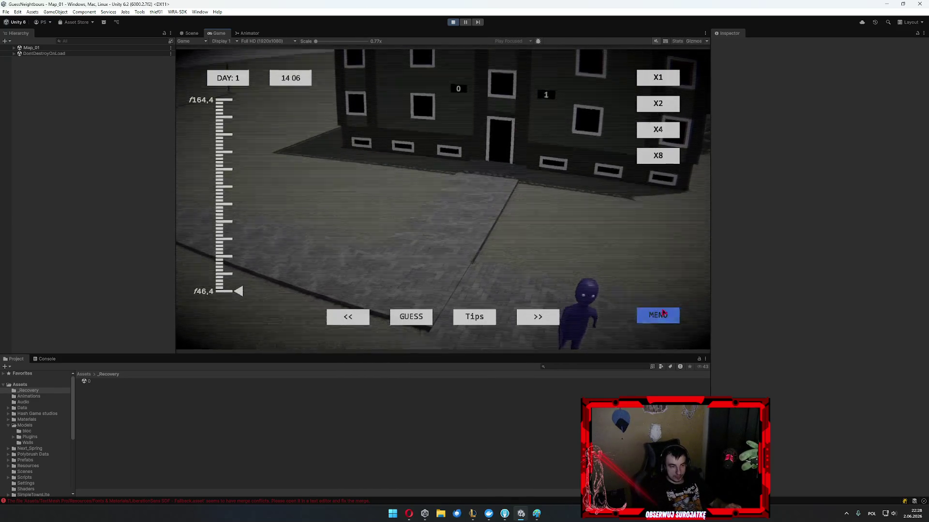
pyautogui.click(455, 230)
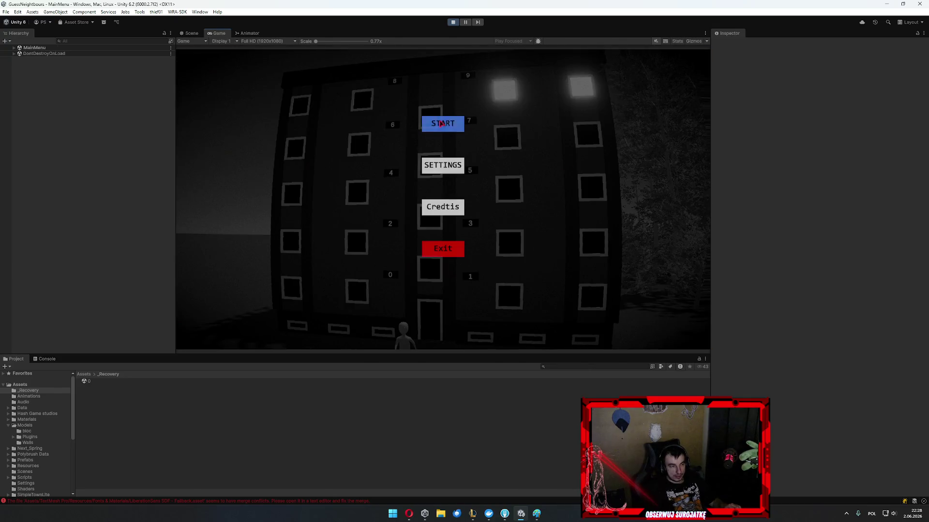
pyautogui.click(538, 108)
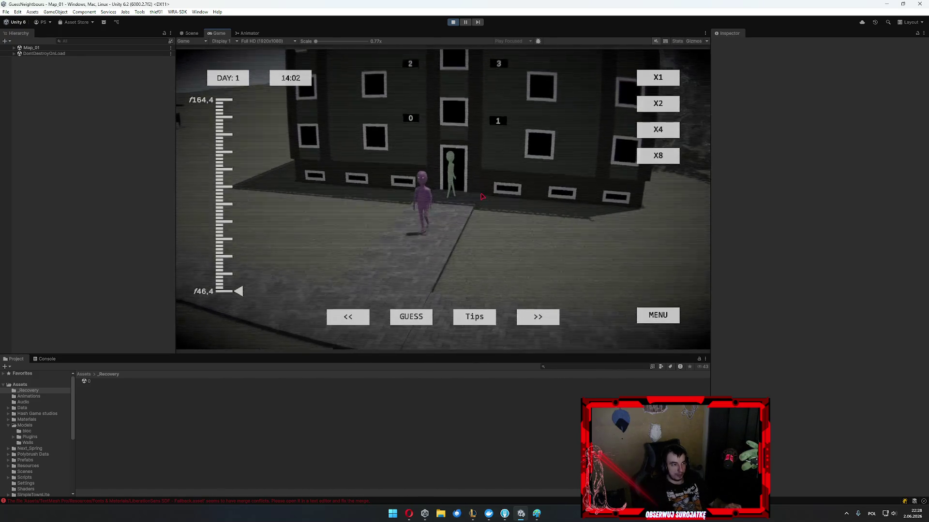
pyautogui.scroll(1, 373, 233)
pyautogui.scroll(-3, 372, 235)
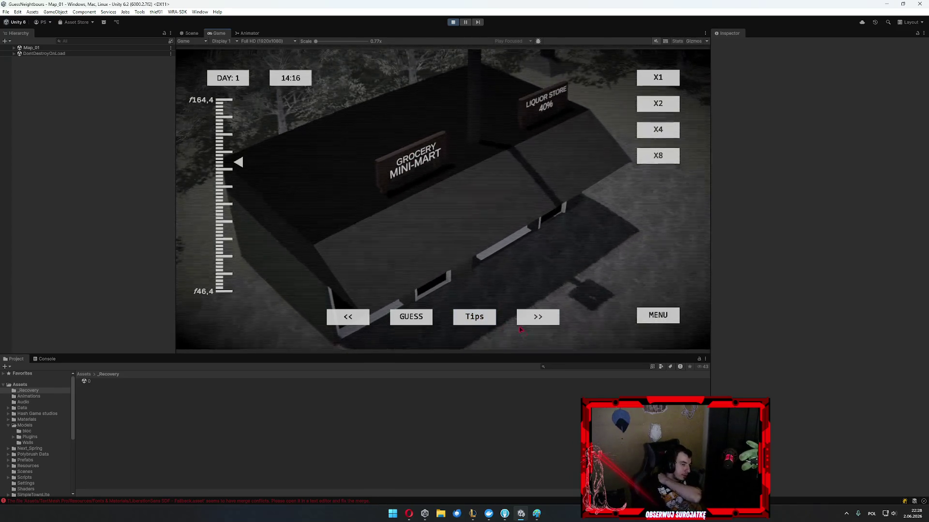
# Cycle to the next camera feeds with the >> button.
pyautogui.scroll(-5, 494, 195)
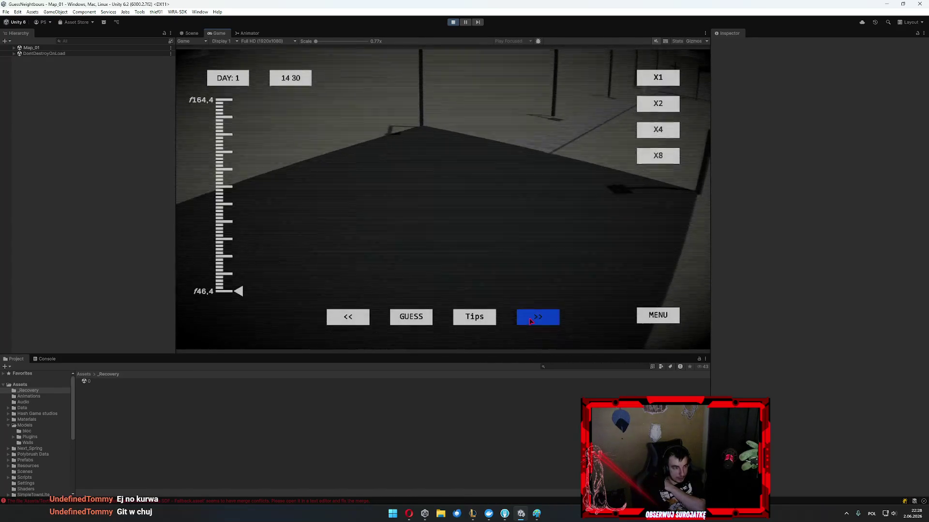
pyautogui.click(531, 322)
pyautogui.click(531, 321)
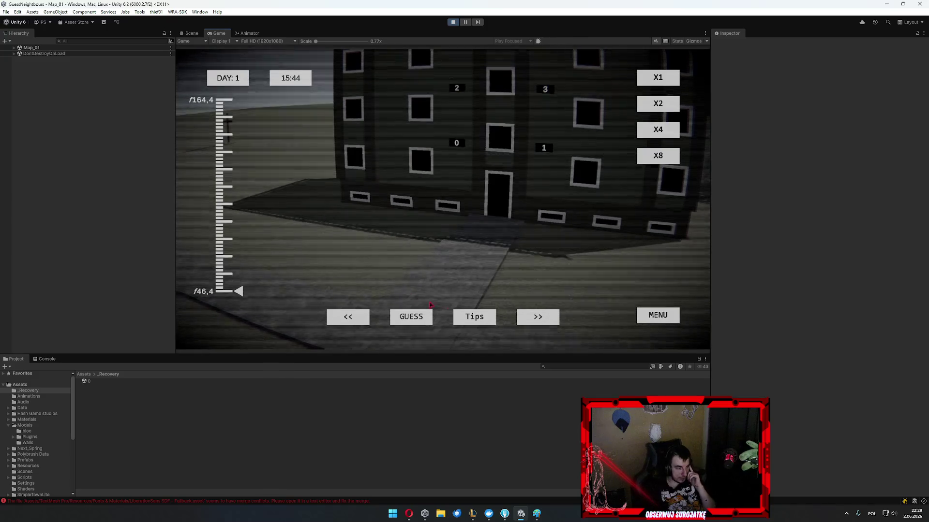
# Check the guess dialog and the clue tips list, closing each afterward.
pyautogui.click(527, 312)
pyautogui.click(474, 317)
pyautogui.click(441, 309)
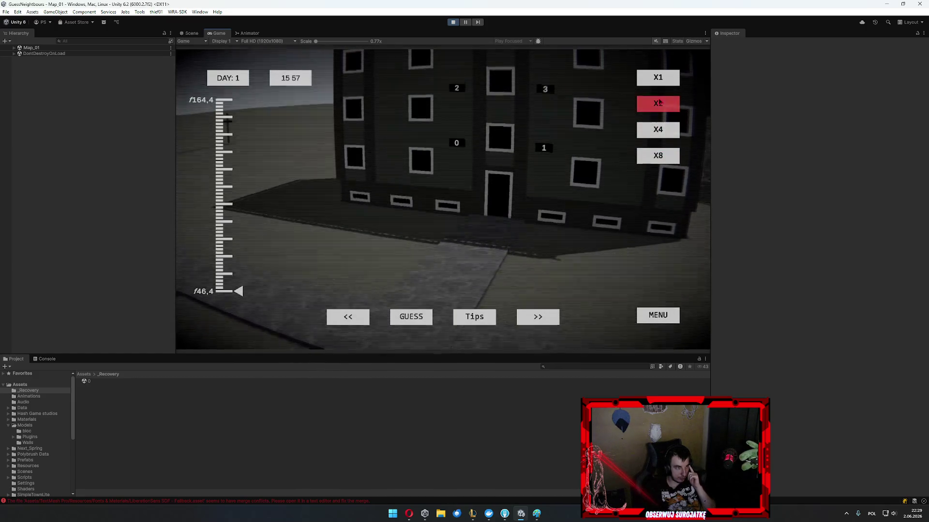
pyautogui.click(415, 319)
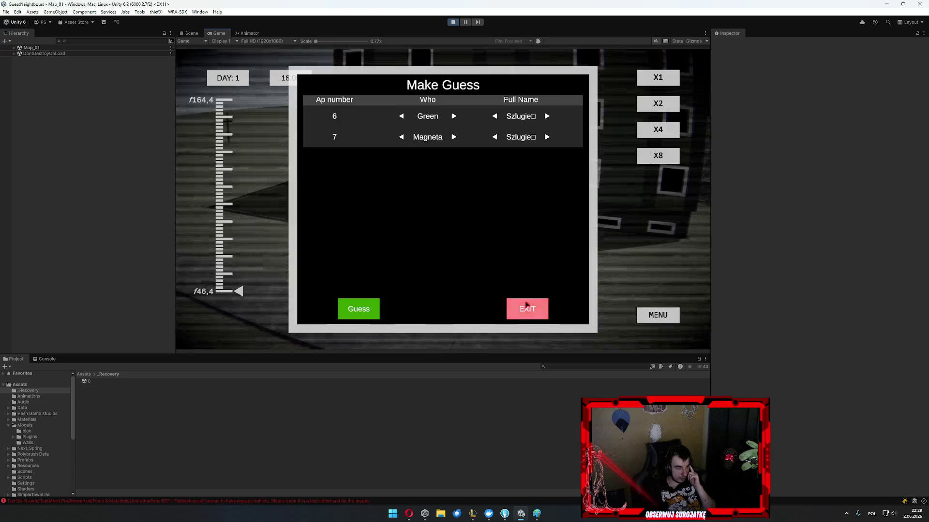
pyautogui.click(527, 309)
pyautogui.click(473, 322)
pyautogui.click(455, 311)
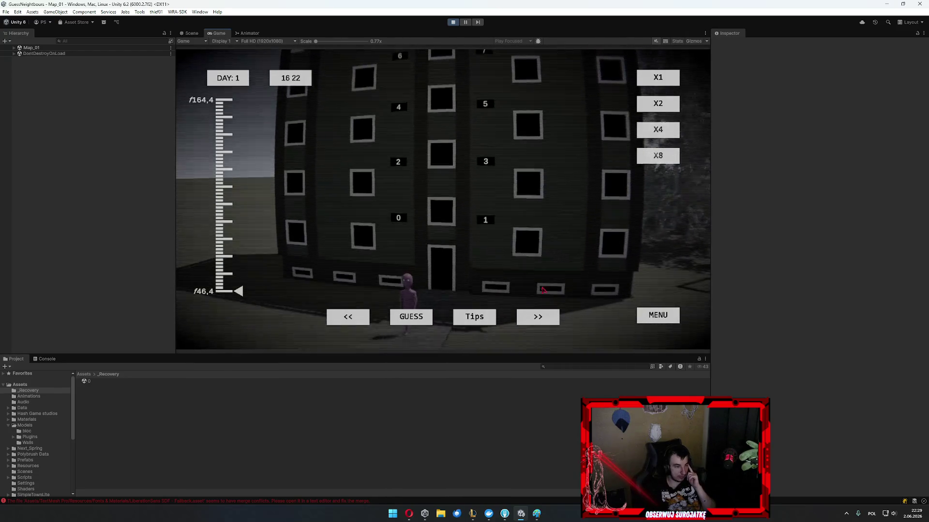
# Restore normal game speed, recheck the tips, show the Console errors, and bring up the guess dialog.
pyautogui.click(665, 81)
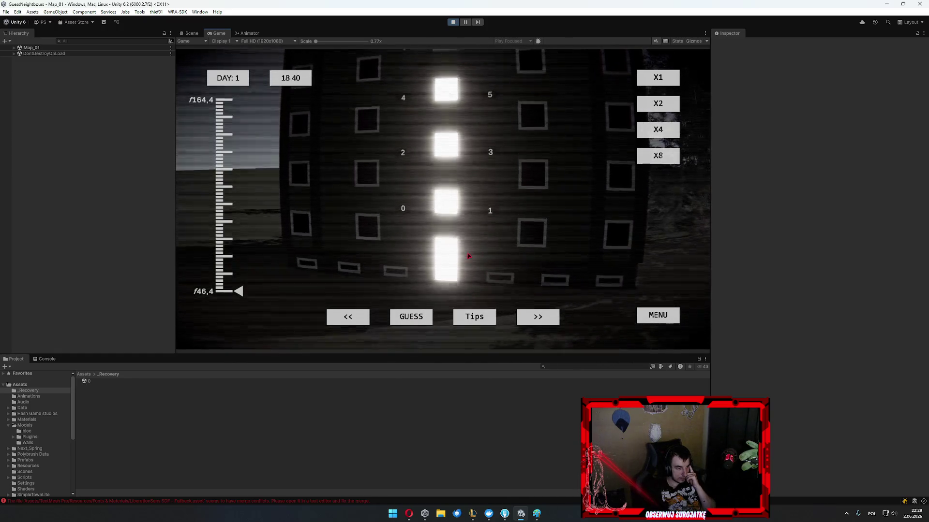
pyautogui.click(475, 316)
pyautogui.click(445, 310)
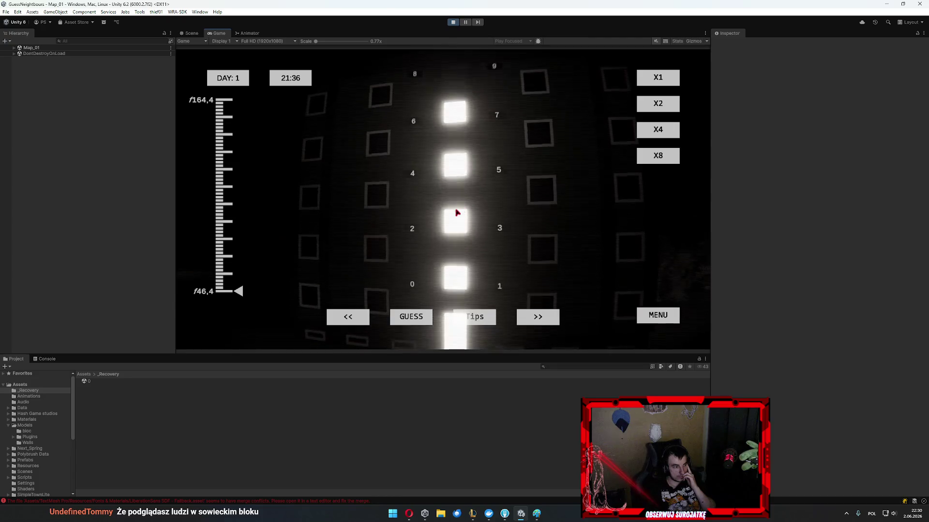
pyautogui.click(44, 360)
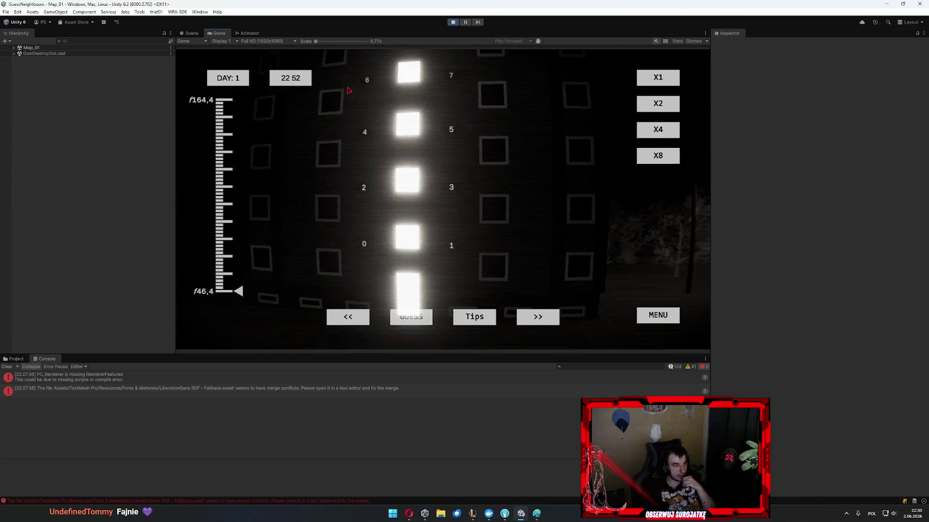
pyautogui.click(417, 316)
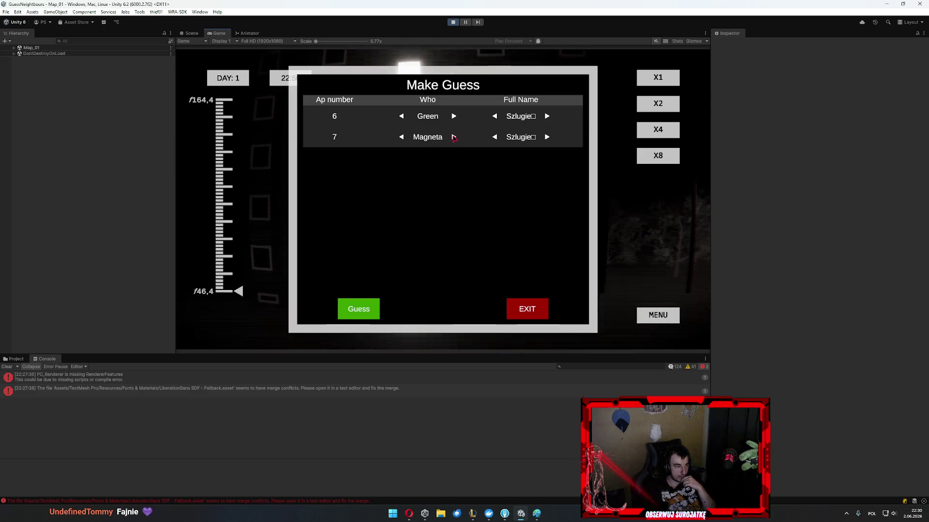
# Change apartment 6's full-name guess, keeping apartment 7's name and apartment 6's colour Green.
pyautogui.click(495, 137)
pyautogui.click(494, 137)
pyautogui.click(494, 118)
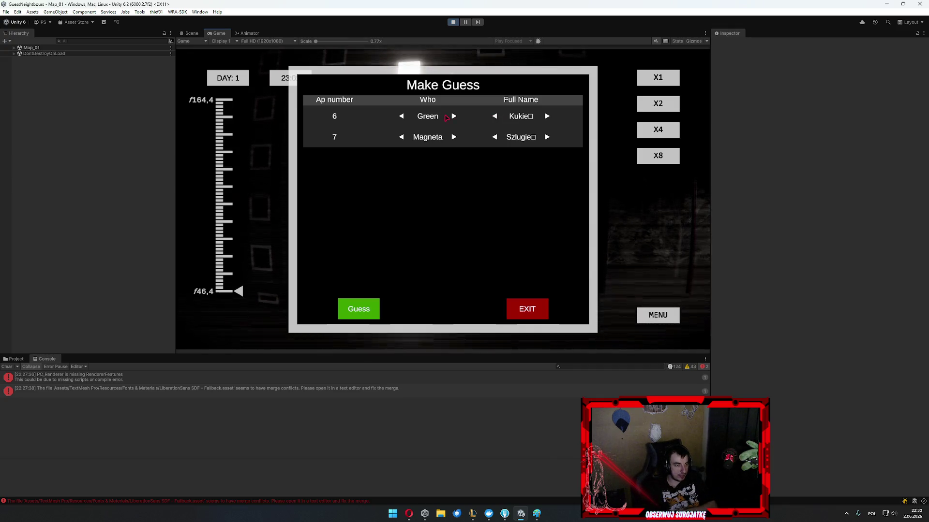
pyautogui.click(401, 117)
pyautogui.click(454, 116)
# Close the guess dialog and review the clue tips list.
pyautogui.click(527, 309)
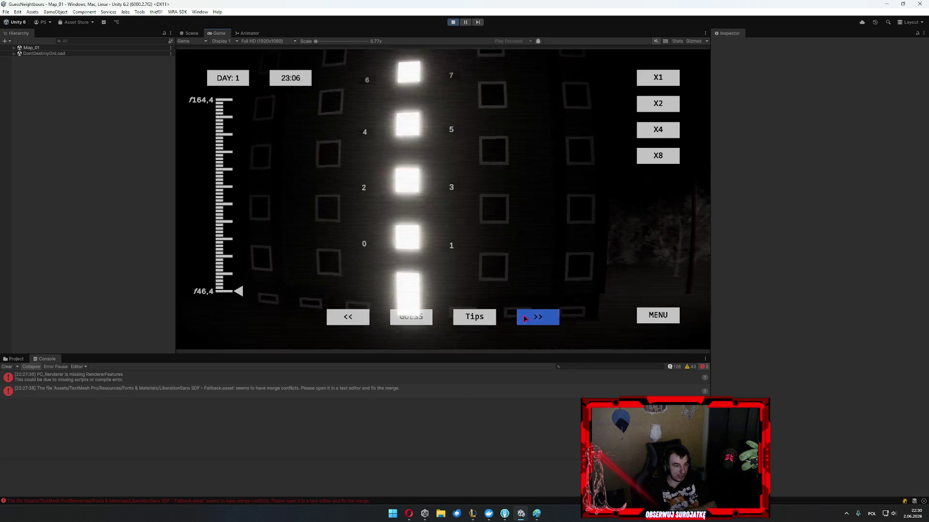
pyautogui.click(474, 318)
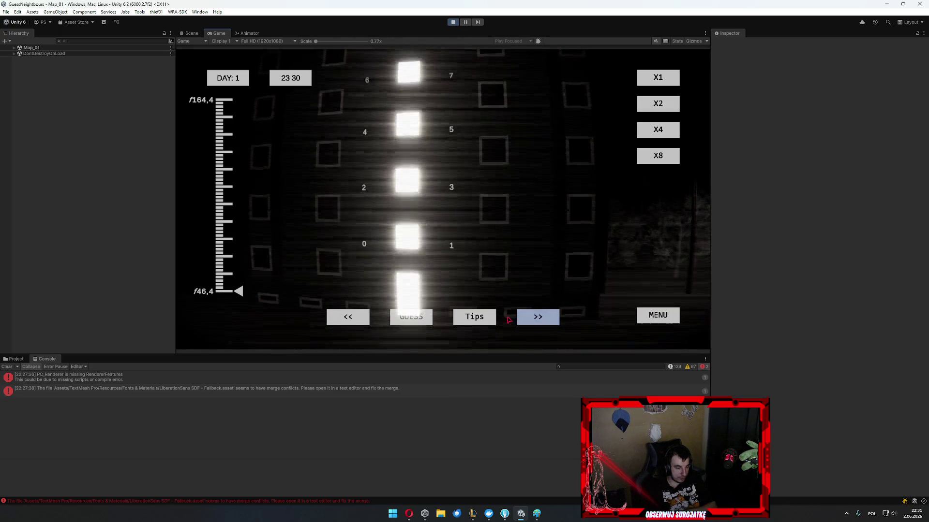
pyautogui.click(473, 316)
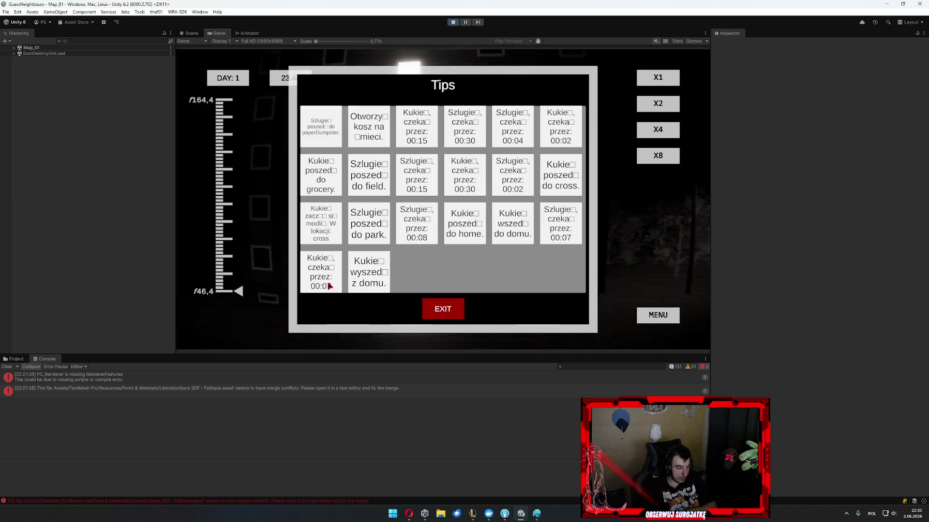
# Review the tips panel once more, then bring up the guess dialog.
pyautogui.click(438, 308)
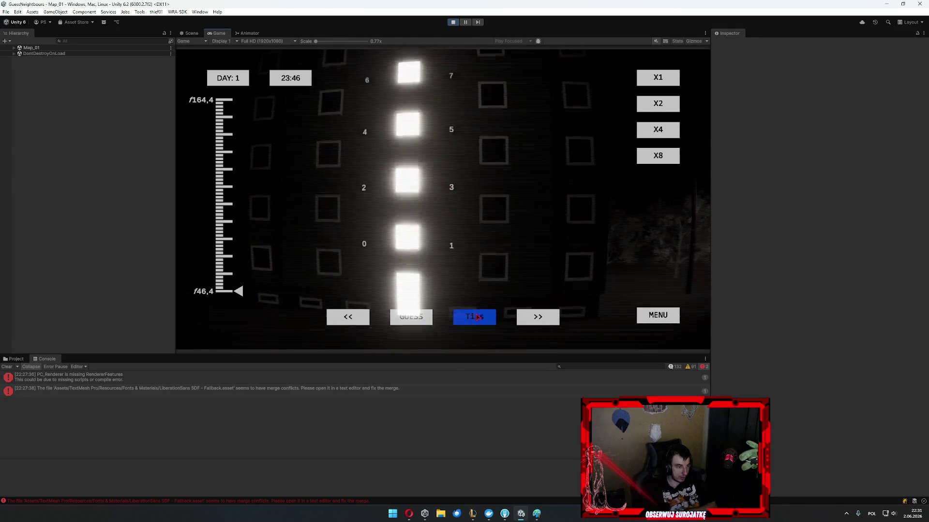
pyautogui.click(469, 315)
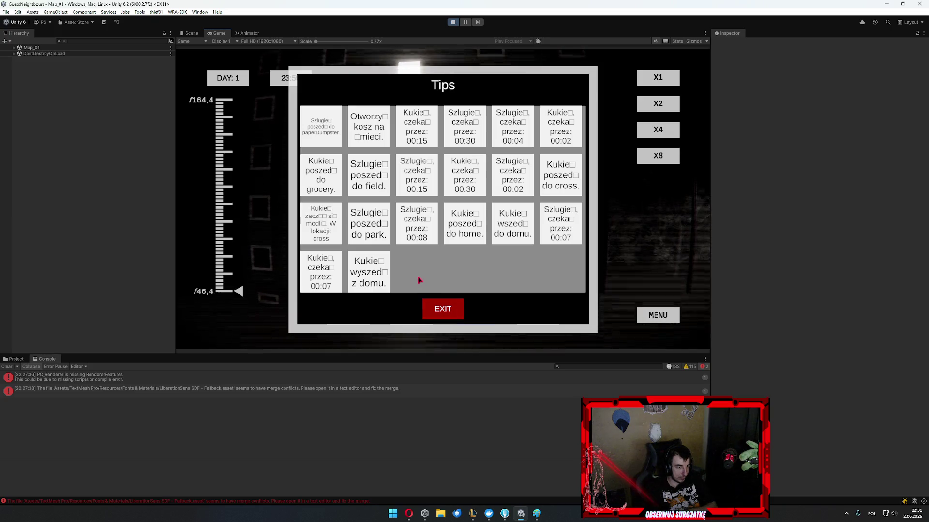
pyautogui.click(431, 315)
pyautogui.click(412, 317)
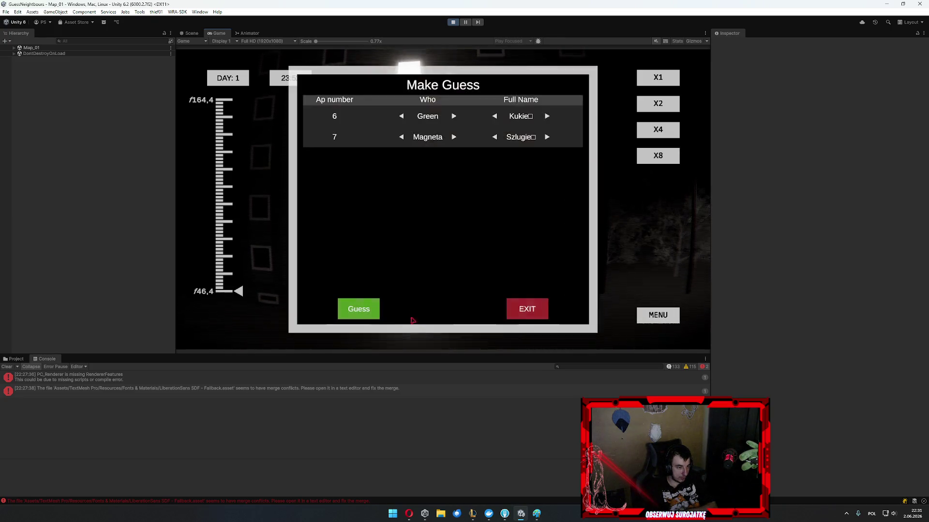
# Swap the full names and colours for apartments 6 and 7 and submit the guess.
pyautogui.click(455, 117)
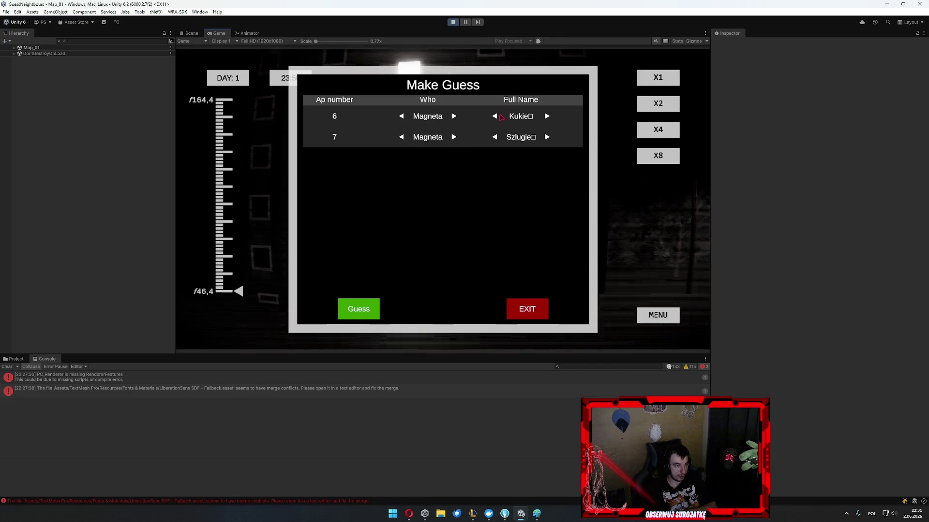
pyautogui.click(495, 116)
pyautogui.click(494, 137)
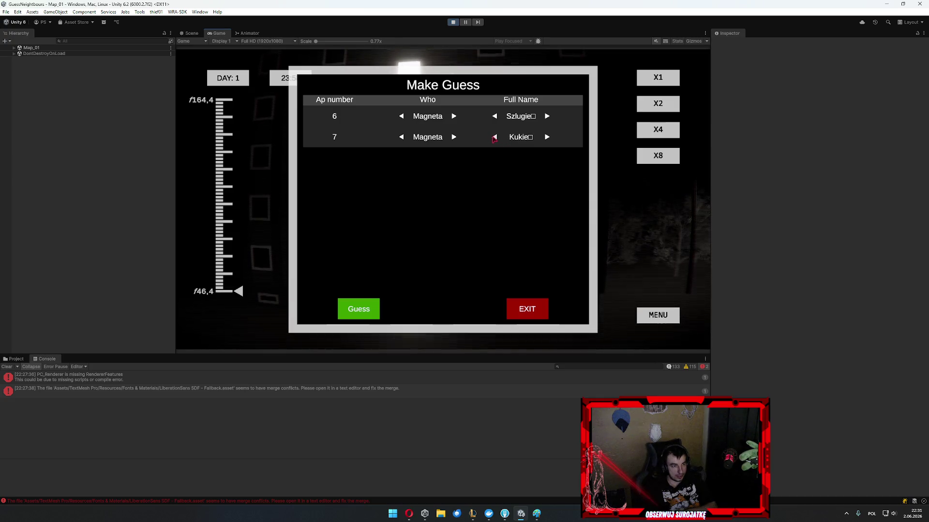
pyautogui.click(454, 138)
pyautogui.click(357, 309)
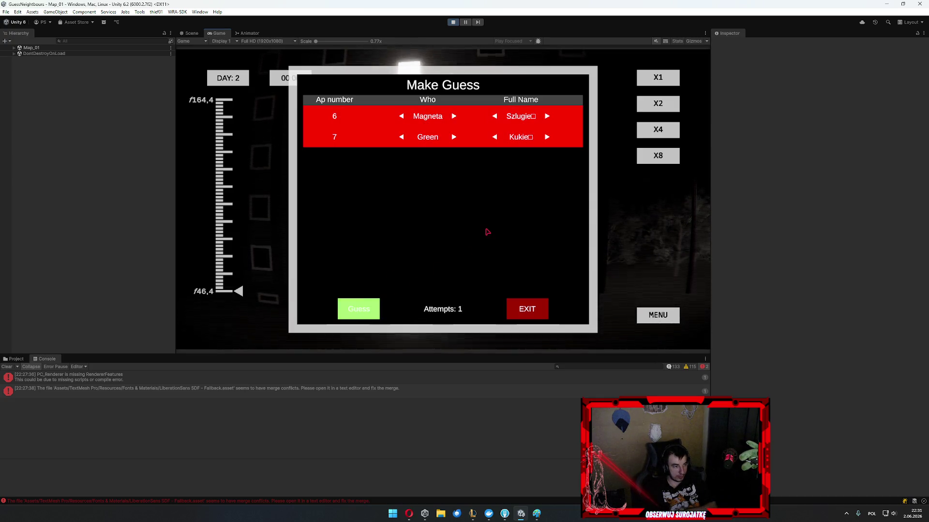
# Restore apartments 6 and 7 to their previous colours and names and submit again.
pyautogui.click(453, 137)
pyautogui.click(494, 137)
pyautogui.click(453, 117)
pyautogui.click(493, 116)
pyautogui.click(371, 315)
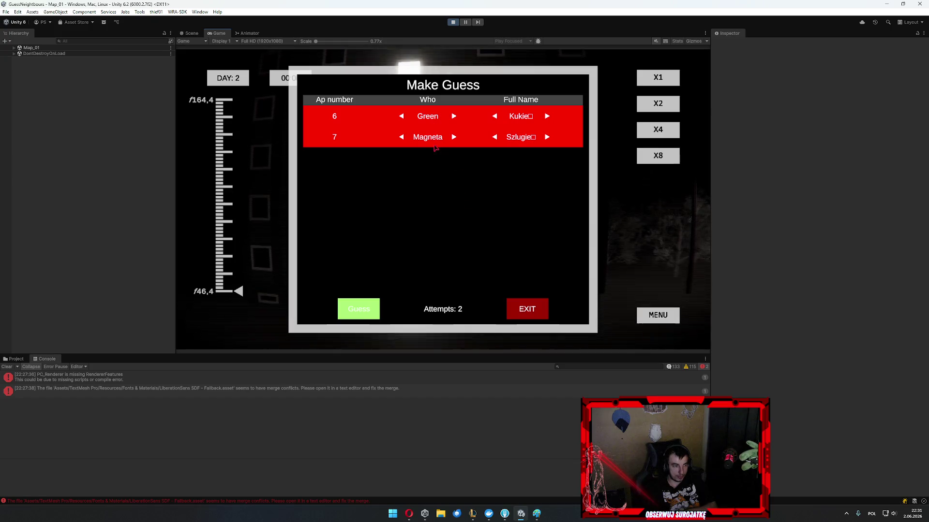
# Change apartment 7's, then apartment 6's full name until You win with three stars, then continue.
pyautogui.click(454, 138)
pyautogui.click(453, 137)
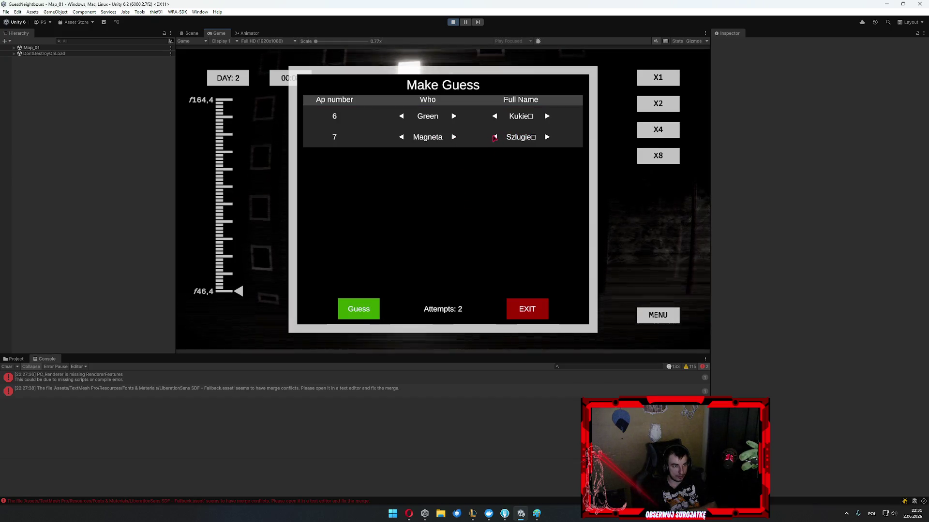
pyautogui.click(494, 139)
pyautogui.click(357, 309)
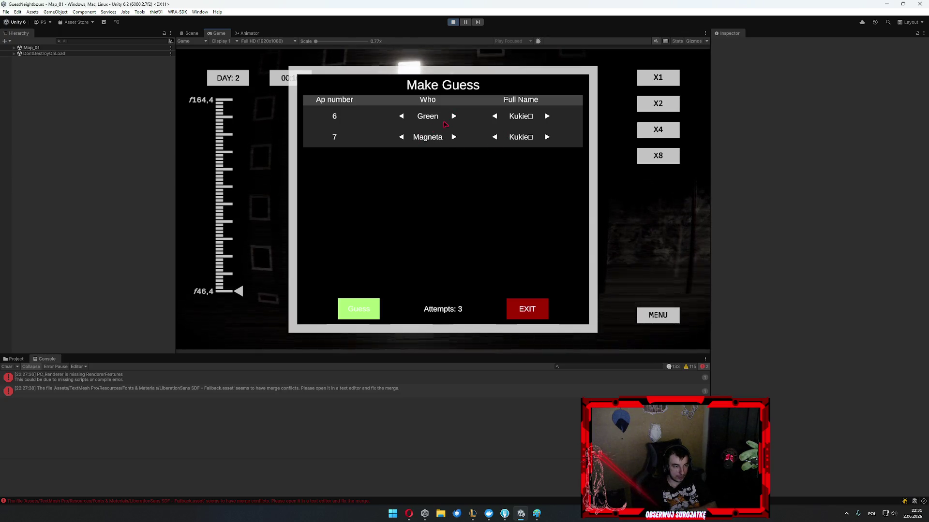
pyautogui.click(495, 116)
pyautogui.click(376, 310)
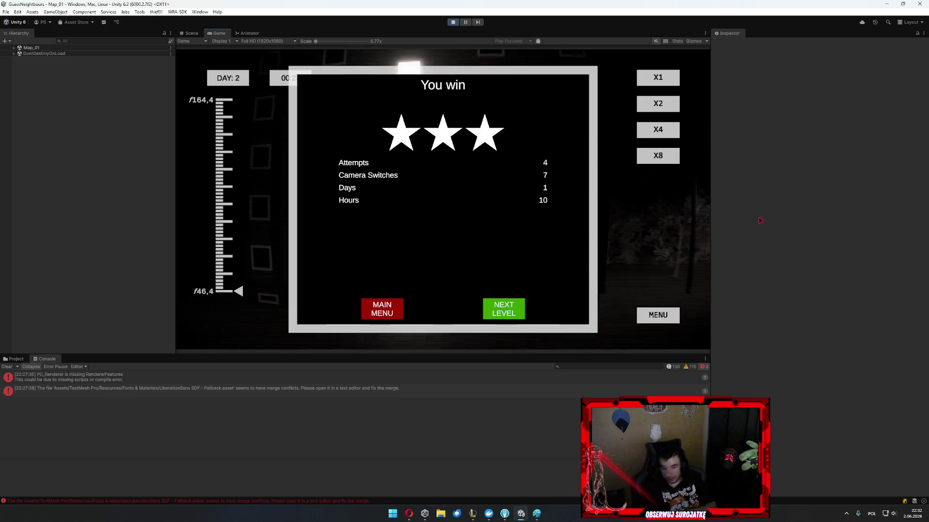
pyautogui.click(505, 315)
# Continue to the next level and look over its hints and guess panel.
pyautogui.click(508, 314)
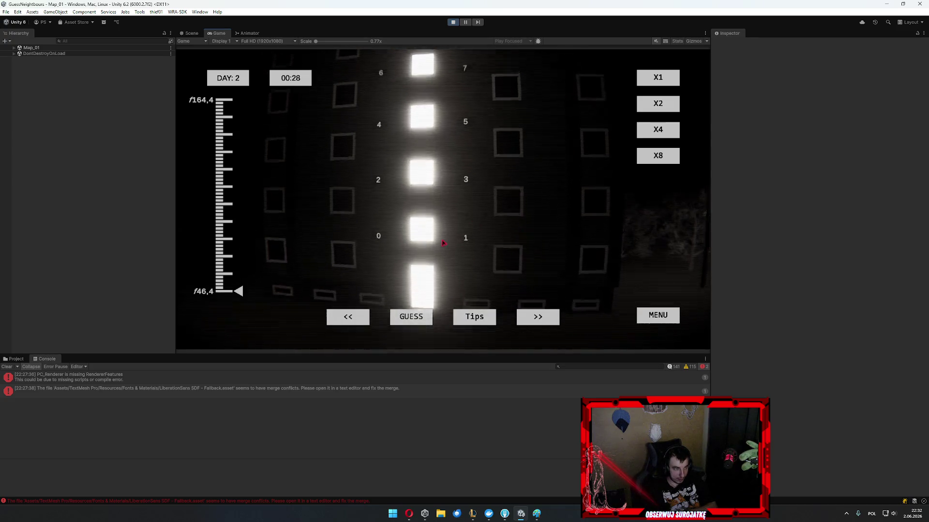
pyautogui.click(473, 317)
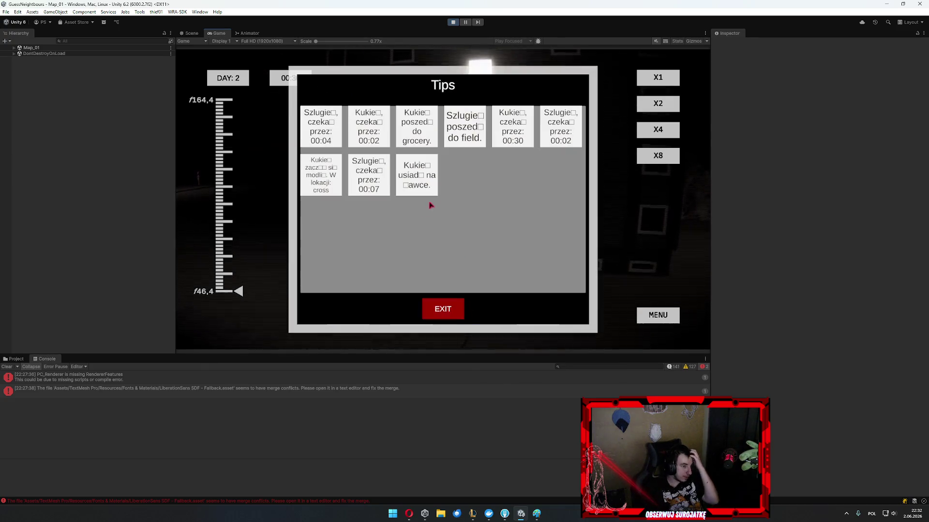
pyautogui.click(457, 308)
pyautogui.click(411, 316)
pyautogui.click(534, 308)
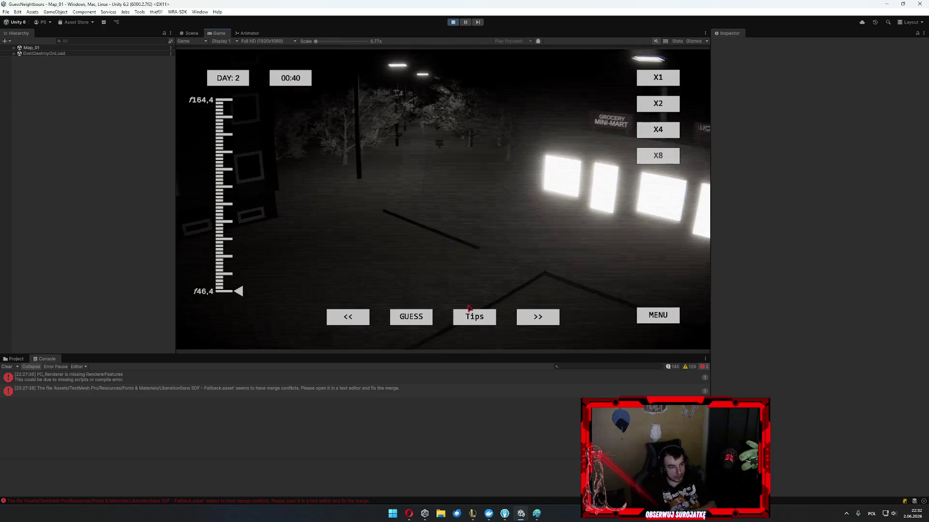
# Submit the current guess repeatedly from the guess panel, then close it.
pyautogui.click(411, 317)
pyautogui.click(358, 313)
pyautogui.doubleClick(358, 313)
pyautogui.click(357, 310)
pyautogui.click(352, 308)
pyautogui.tripleClick(358, 309)
pyautogui.doubleClick(361, 307)
pyautogui.doubleClick(361, 308)
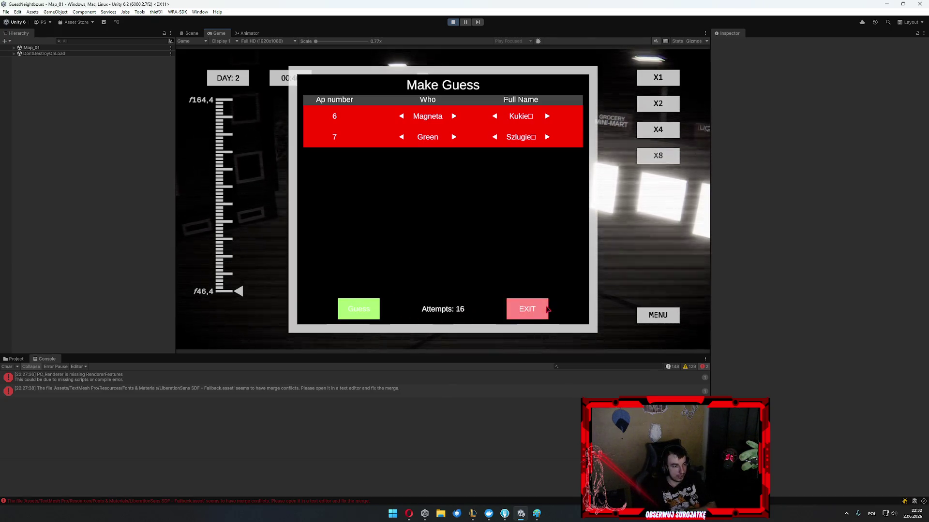
pyautogui.click(546, 309)
# Quit the level via MENU > Wyjdź and go to the level selection.
pyautogui.click(658, 315)
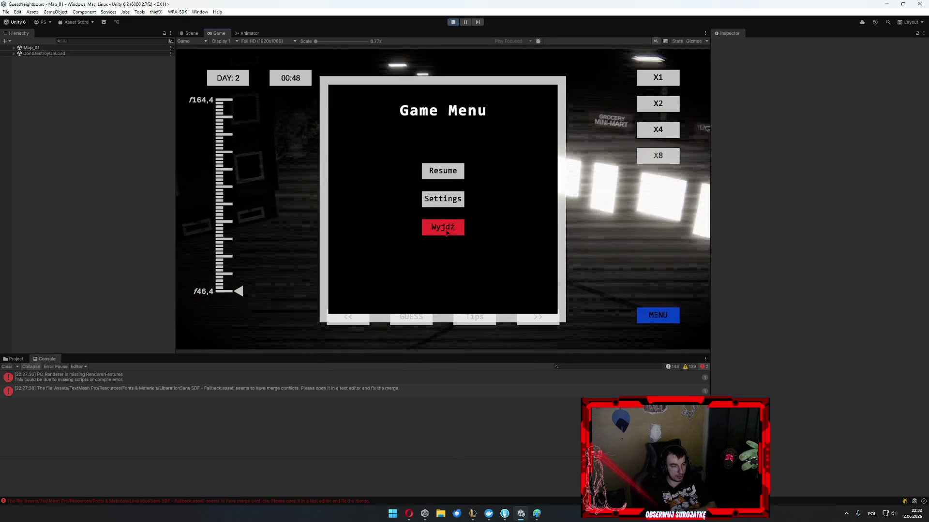
pyautogui.click(442, 228)
pyautogui.click(442, 124)
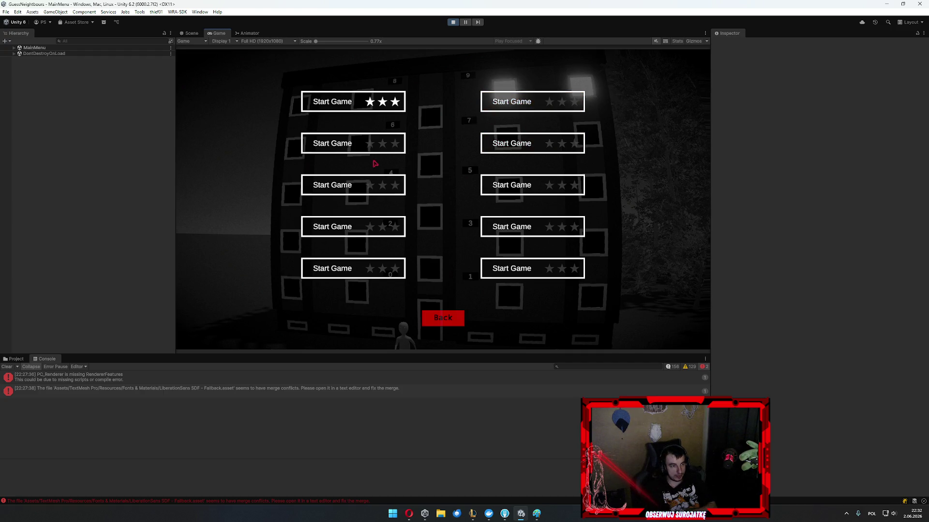
# Replay the first level, submit guesses with apartment 7 set to Magneta, then quit via MENU > Wyjdź.
pyautogui.click(382, 98)
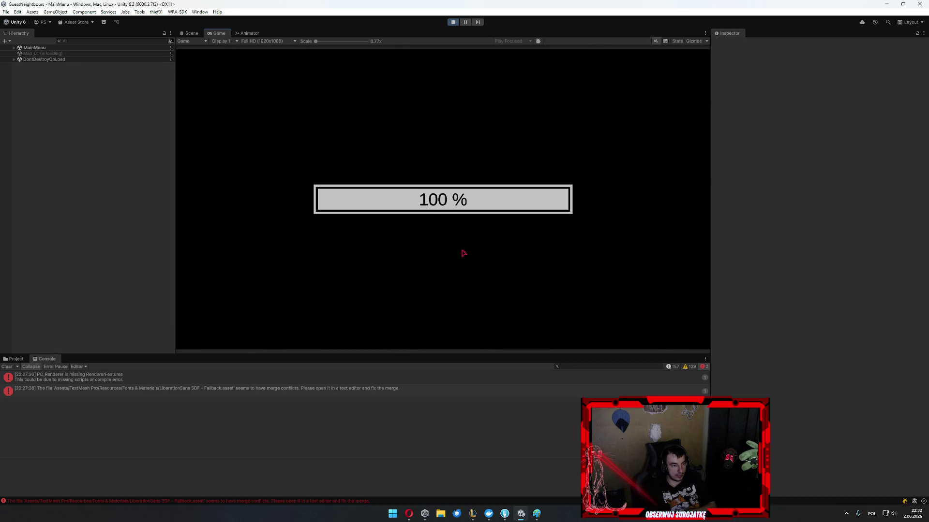
pyautogui.click(409, 321)
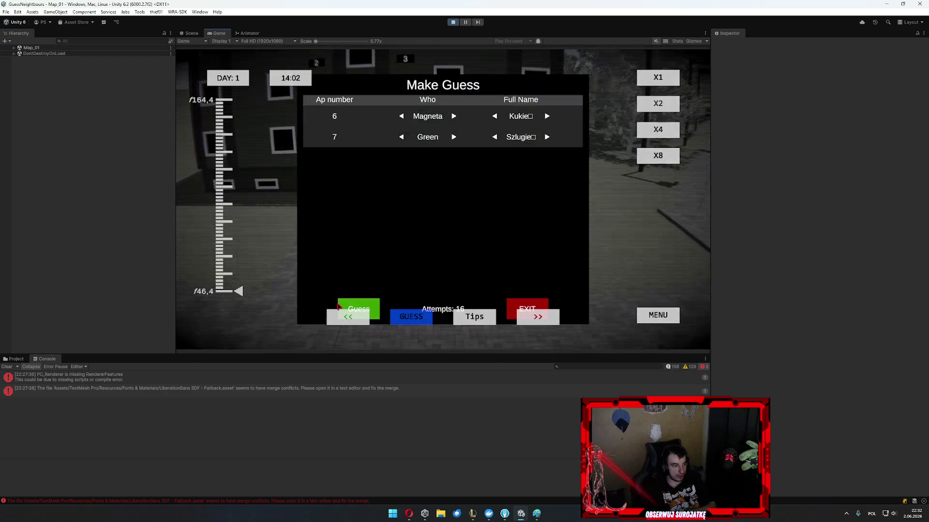
pyautogui.click(361, 305)
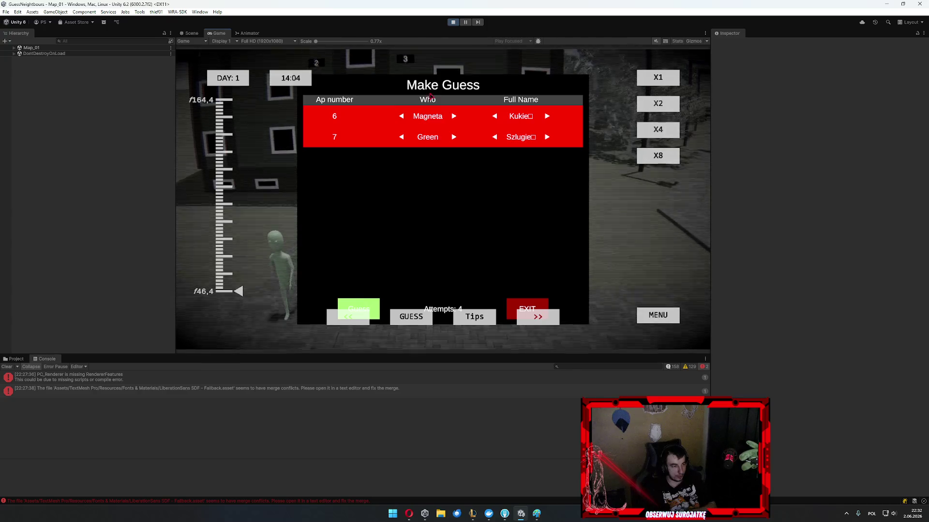
pyautogui.click(362, 303)
pyautogui.click(360, 308)
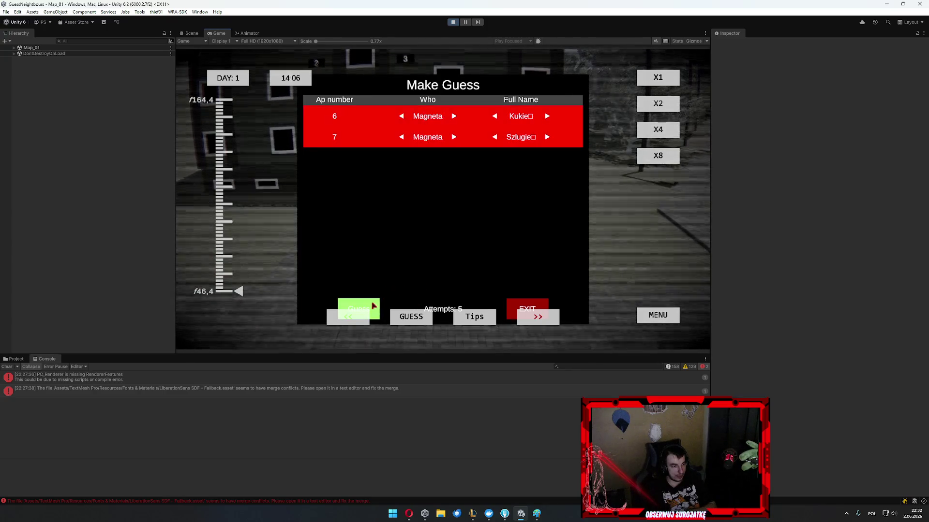
pyautogui.click(654, 318)
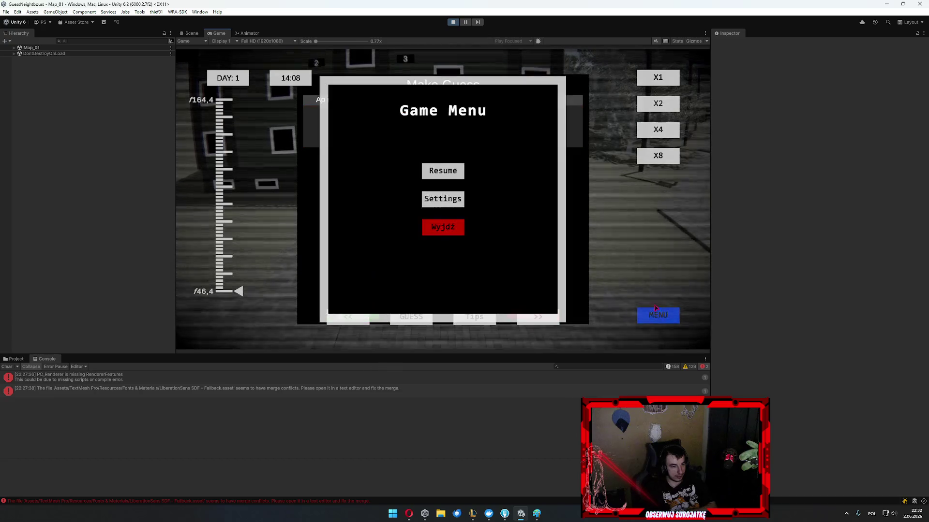
pyautogui.click(442, 229)
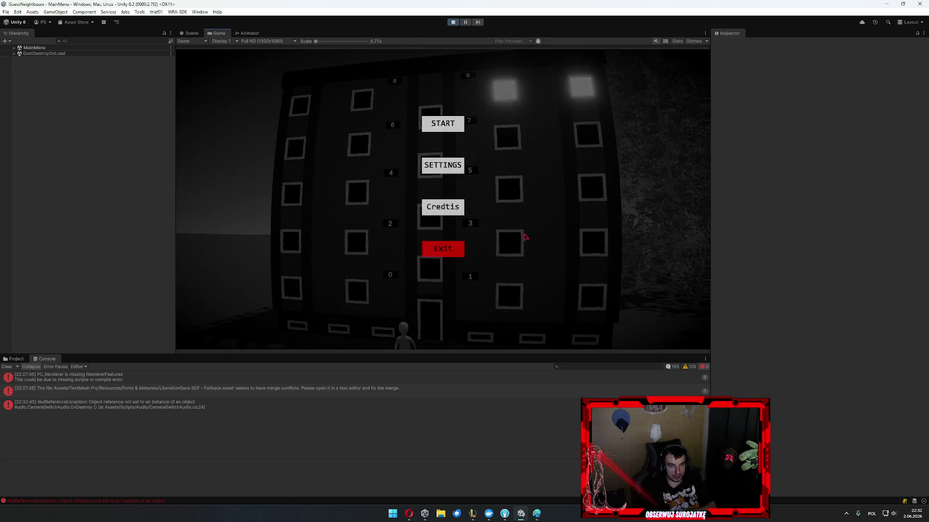
# View the game's settings and credits, stop the playtest, and clear the Console.
pyautogui.click(443, 166)
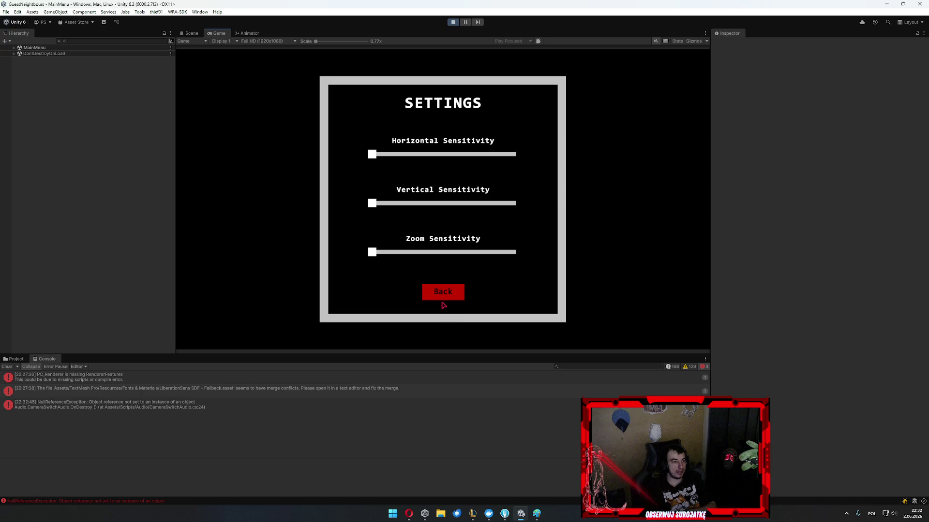
pyautogui.click(442, 298)
pyautogui.click(446, 213)
pyautogui.click(442, 296)
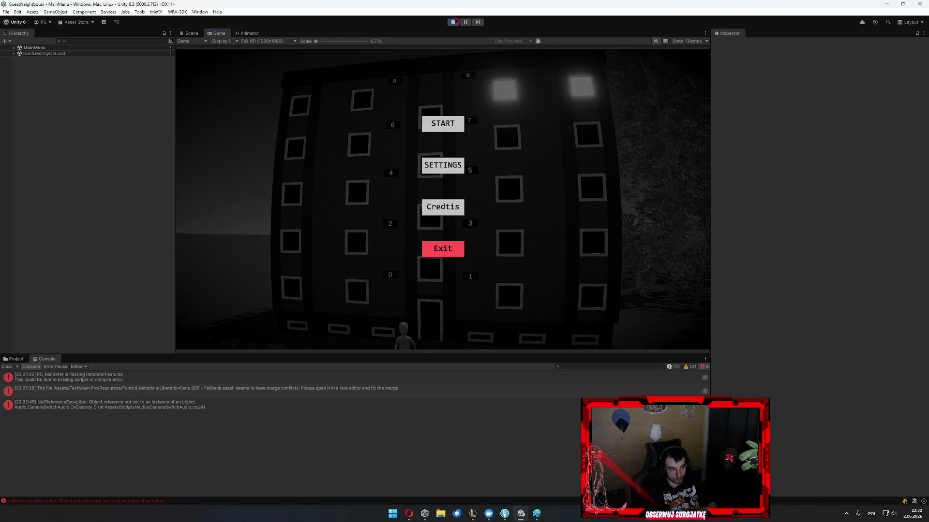
pyautogui.click(455, 22)
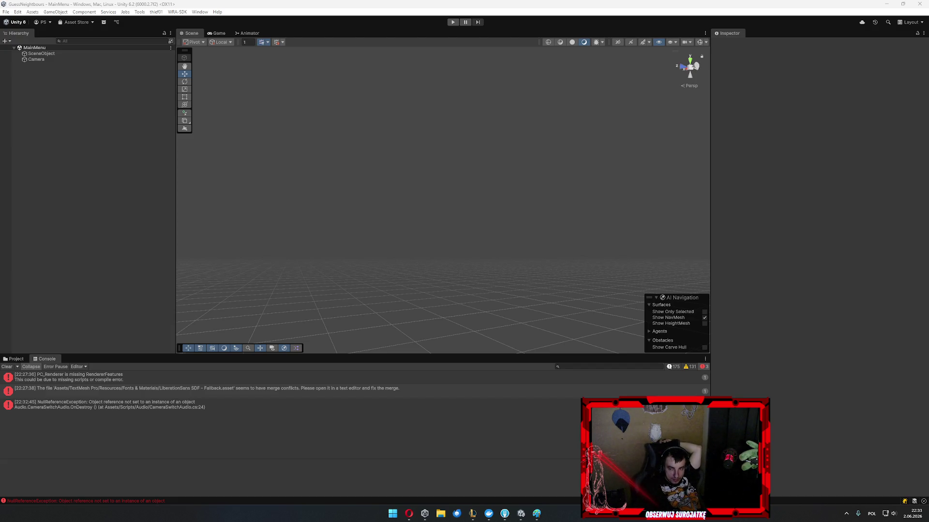
pyautogui.click(7, 367)
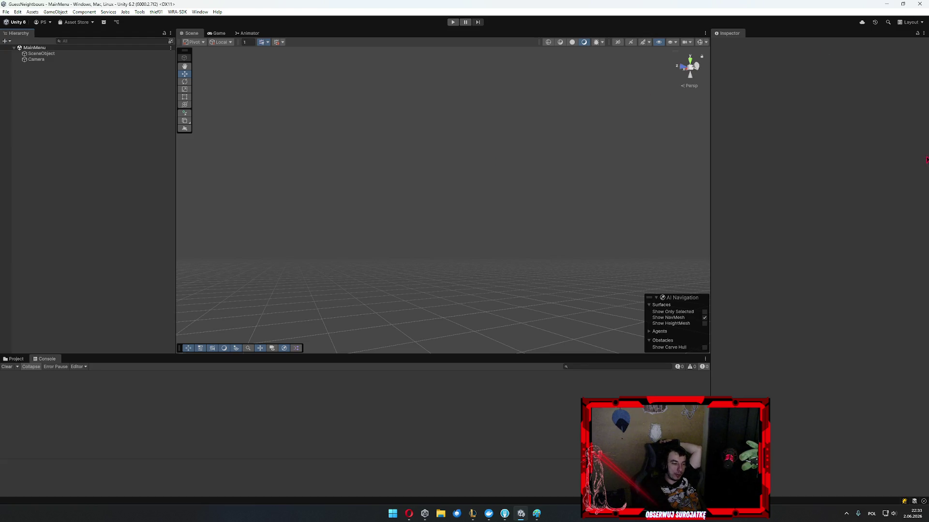
# Bring Paint forward and close the network diagram, choosing Nie zapisuj.
pyautogui.click(537, 513)
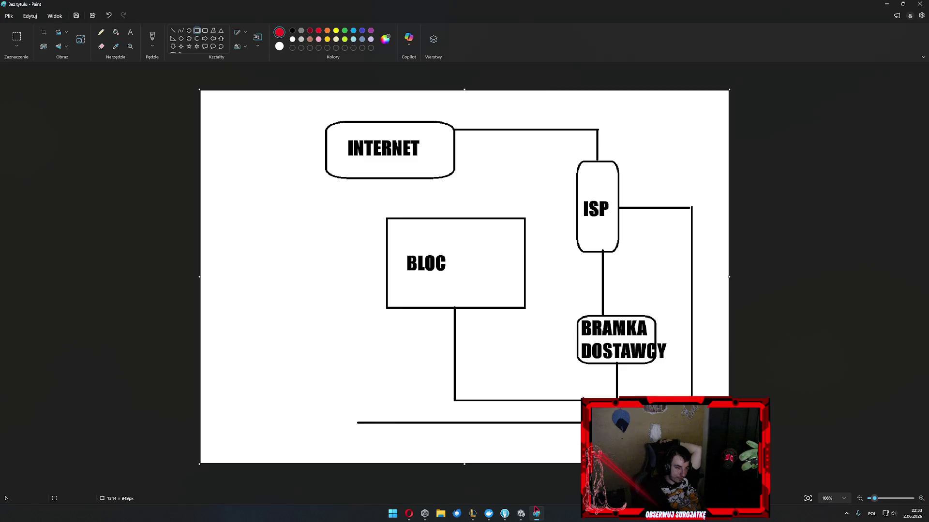
pyautogui.click(920, 4)
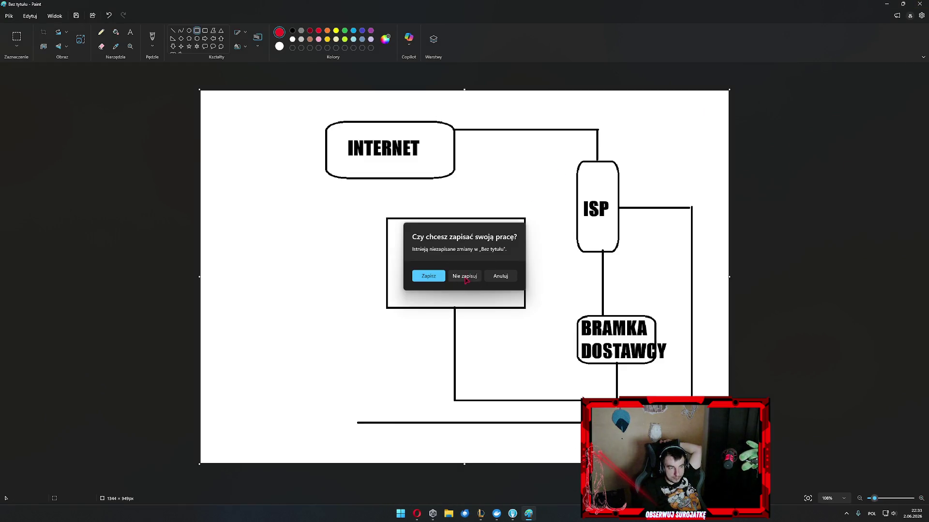
pyautogui.click(465, 280)
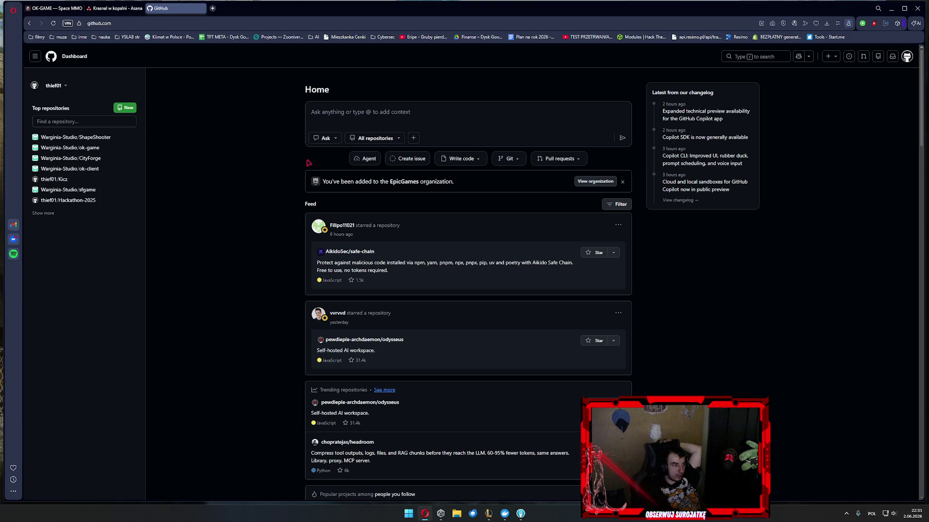
# View the Asana and OK-GAME tabs in Opera, then close the browser.
pyautogui.click(115, 8)
pyautogui.click(55, 8)
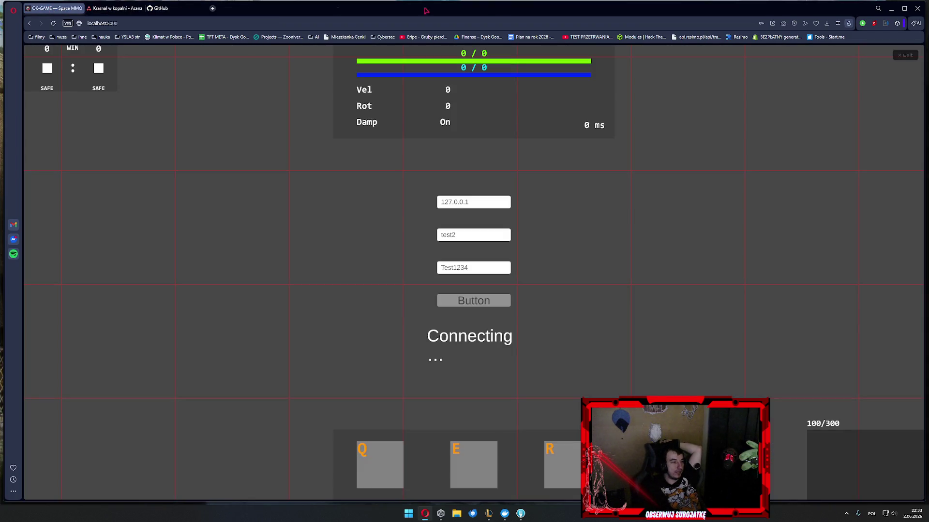
pyautogui.click(917, 8)
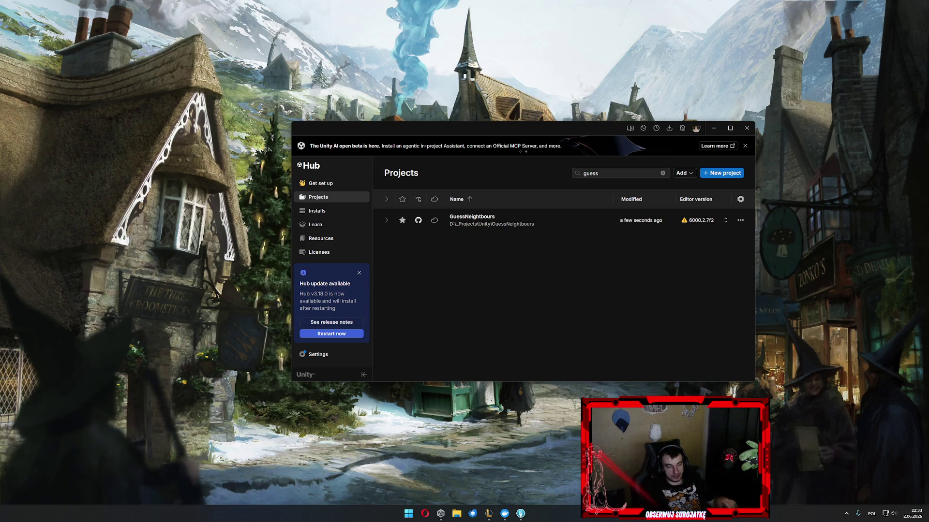
pyautogui.click(658, 170)
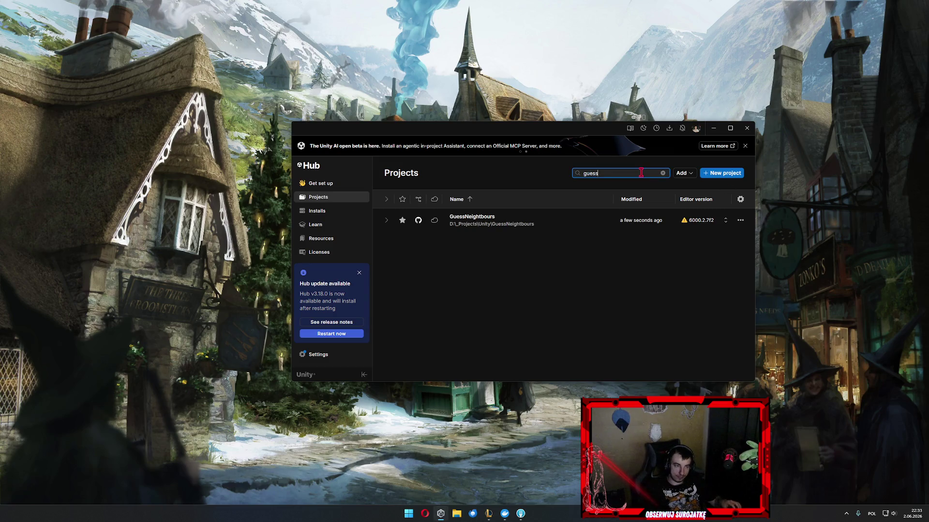